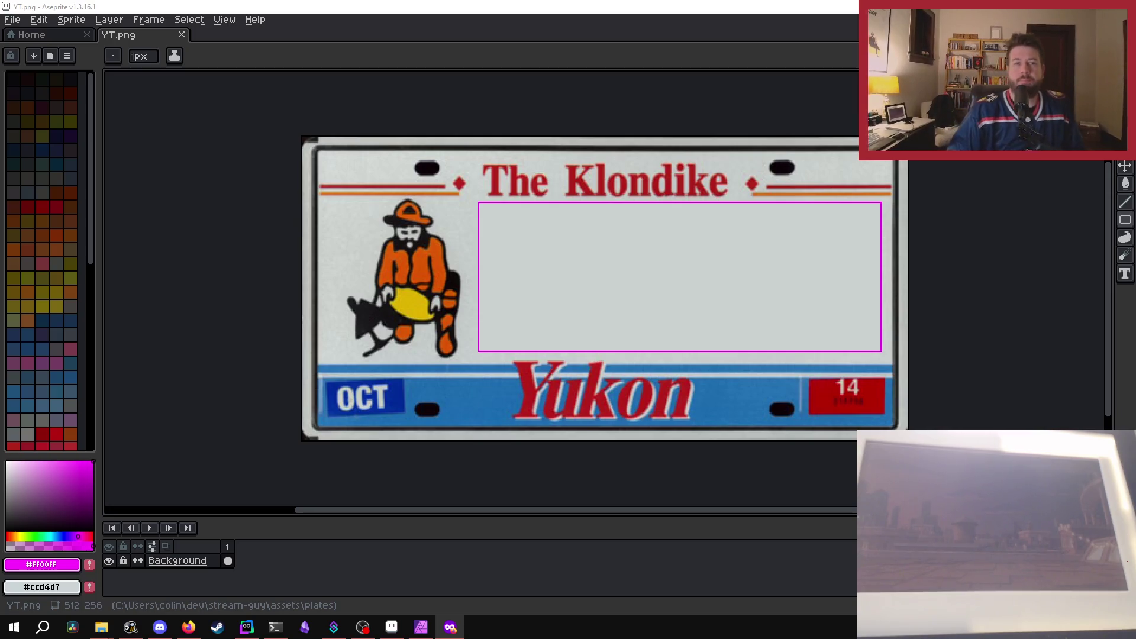
Close the YT.png Yukon plate tab, then cycle through the other open windows.
left_click(182, 35)
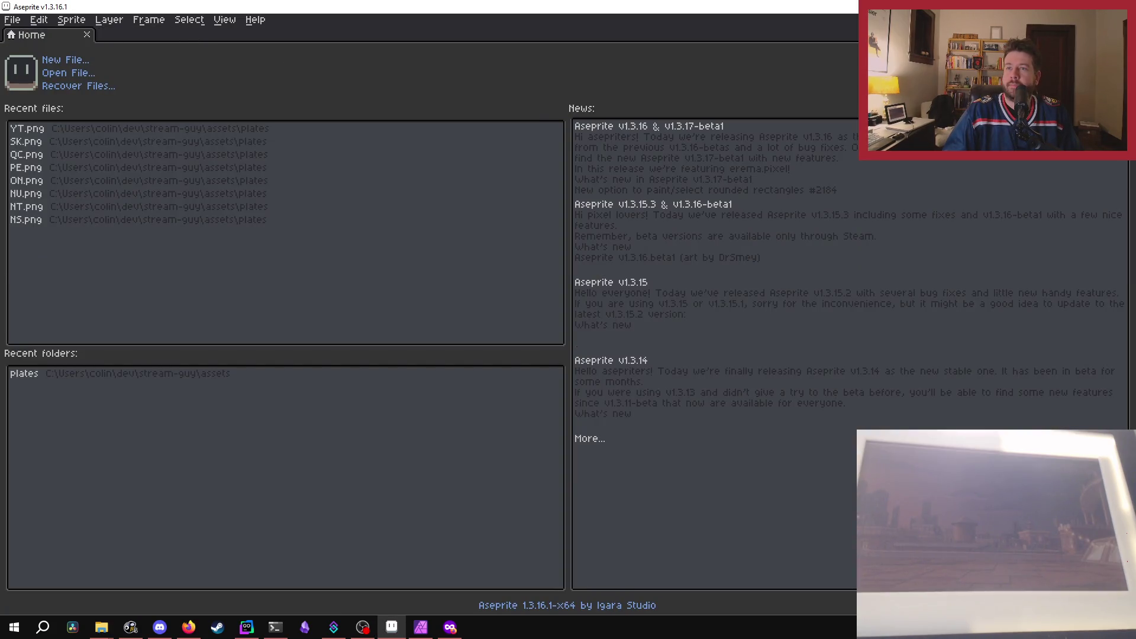
key("alt+Tab")
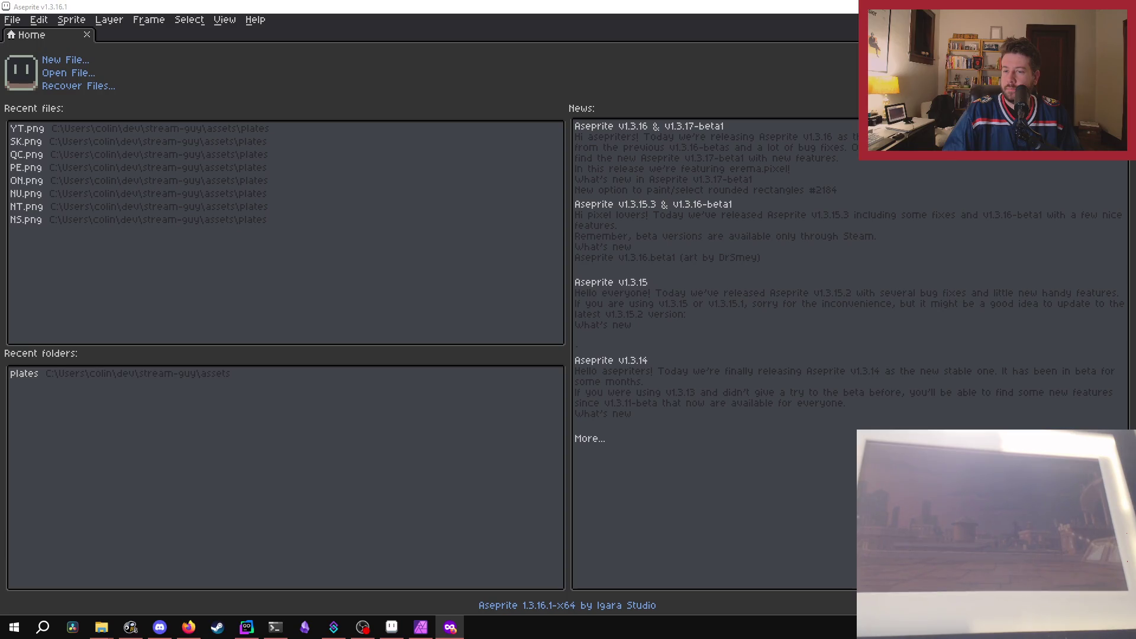
key("alt+Tab")
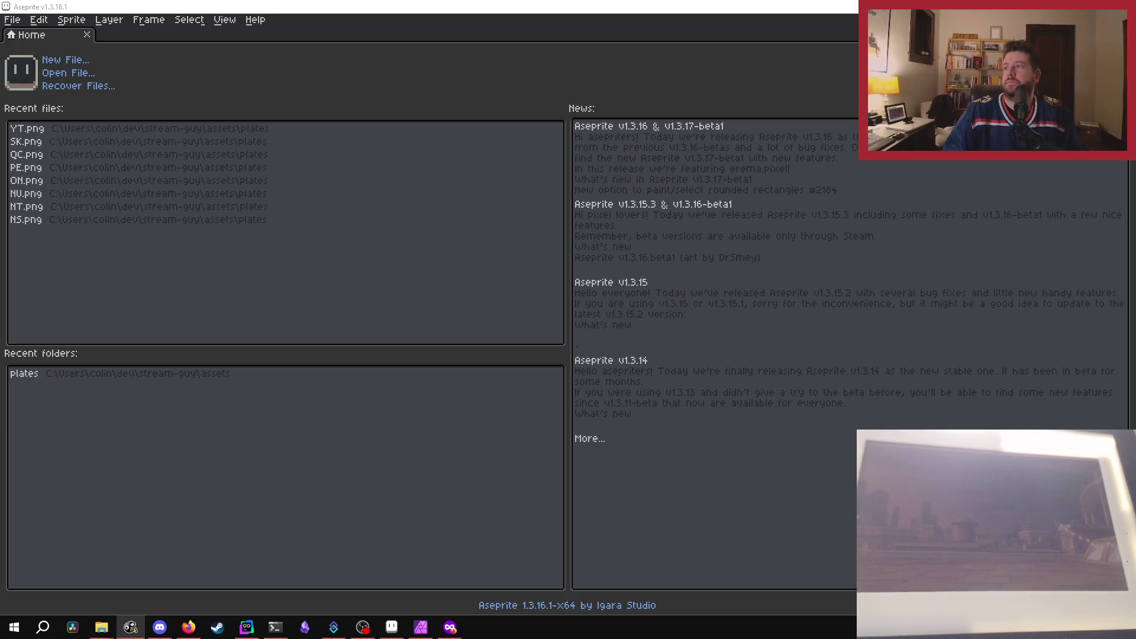
key("alt+Tab")
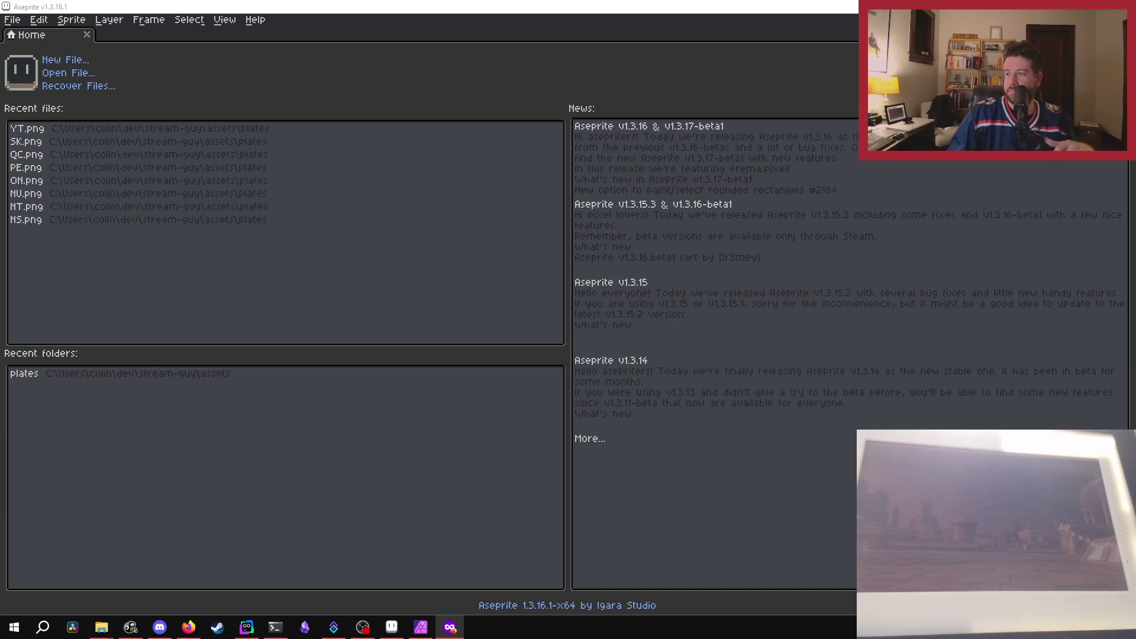
key("alt+Tab")
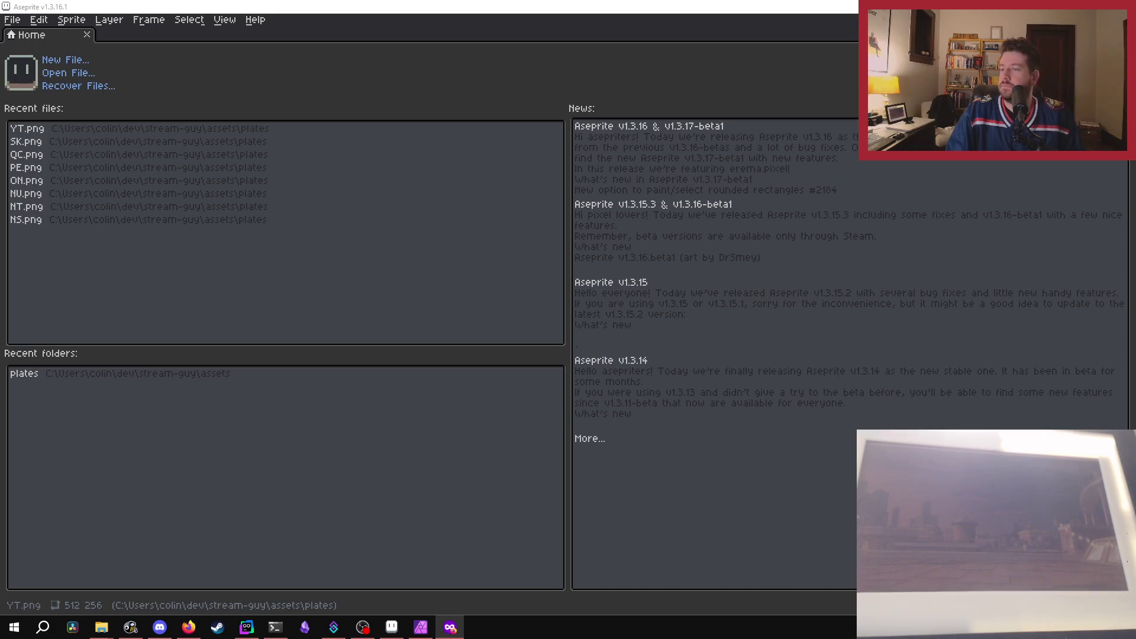
Clear Aseprite's recent files and folders with Open Recent > Clear Recent Files.
left_click(11, 20)
mouse_move(31, 62)
left_click(221, 188)
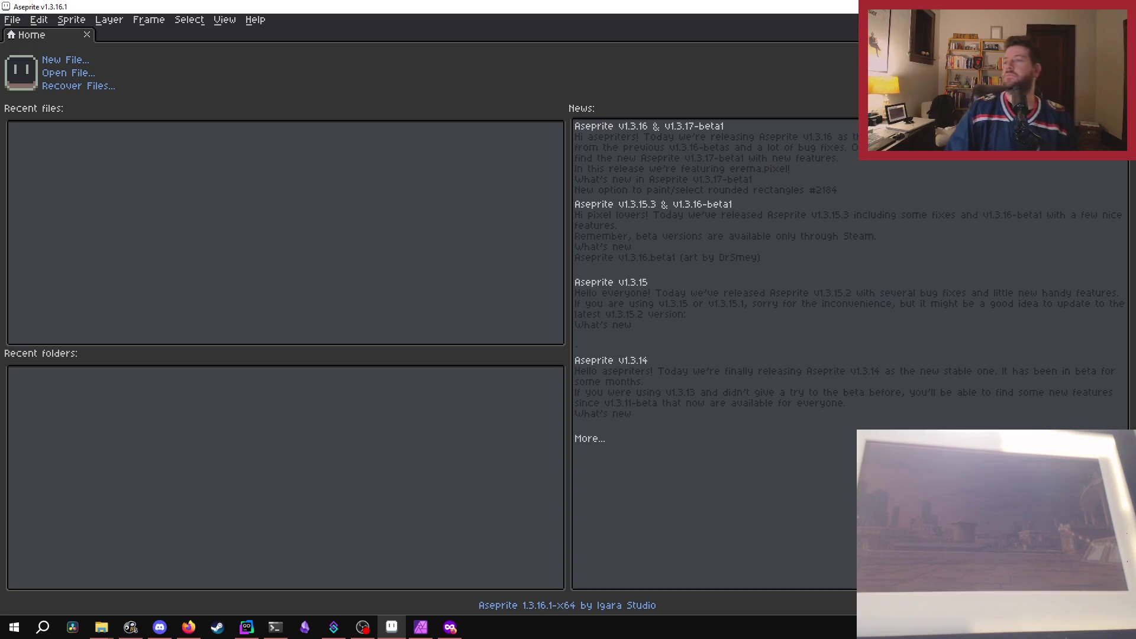
key("alt+Tab")
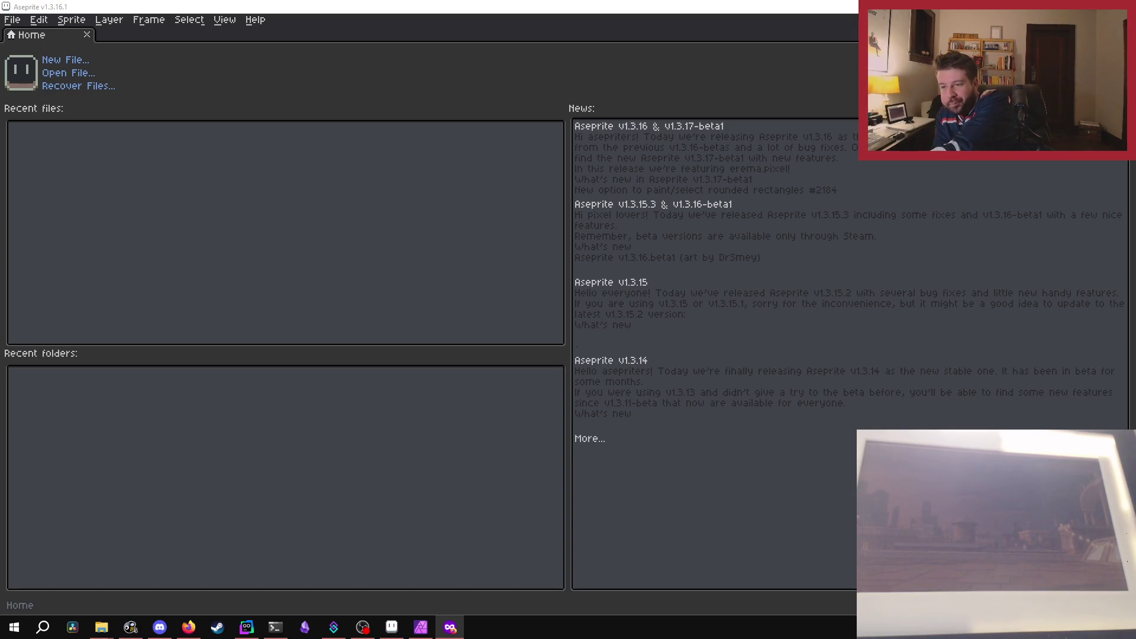
key("alt+Tab")
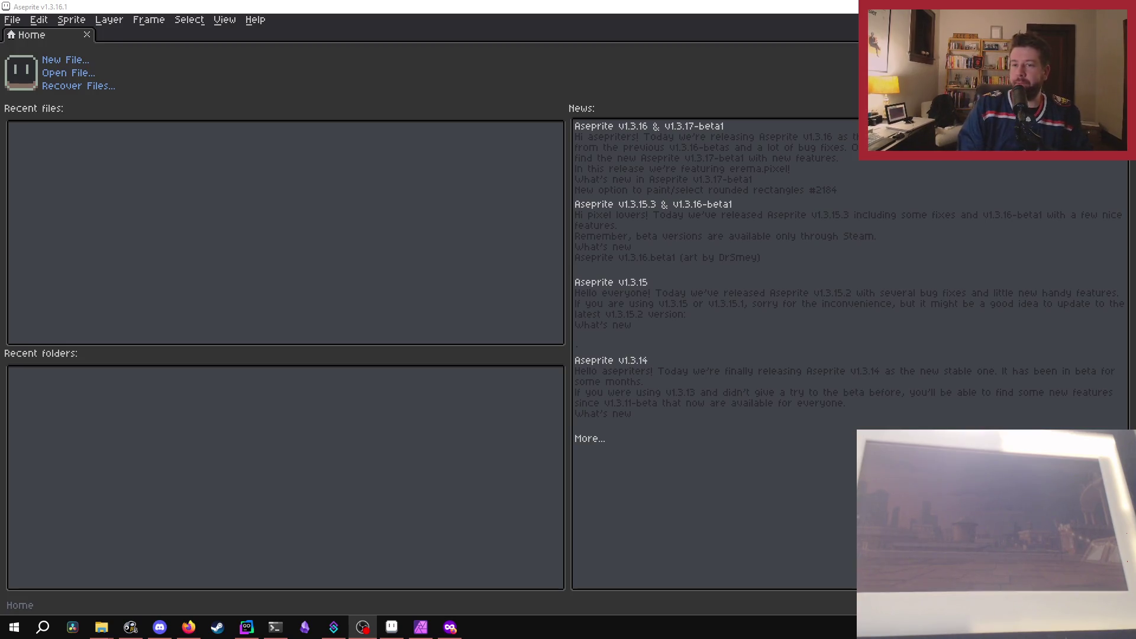
key("alt+Tab")
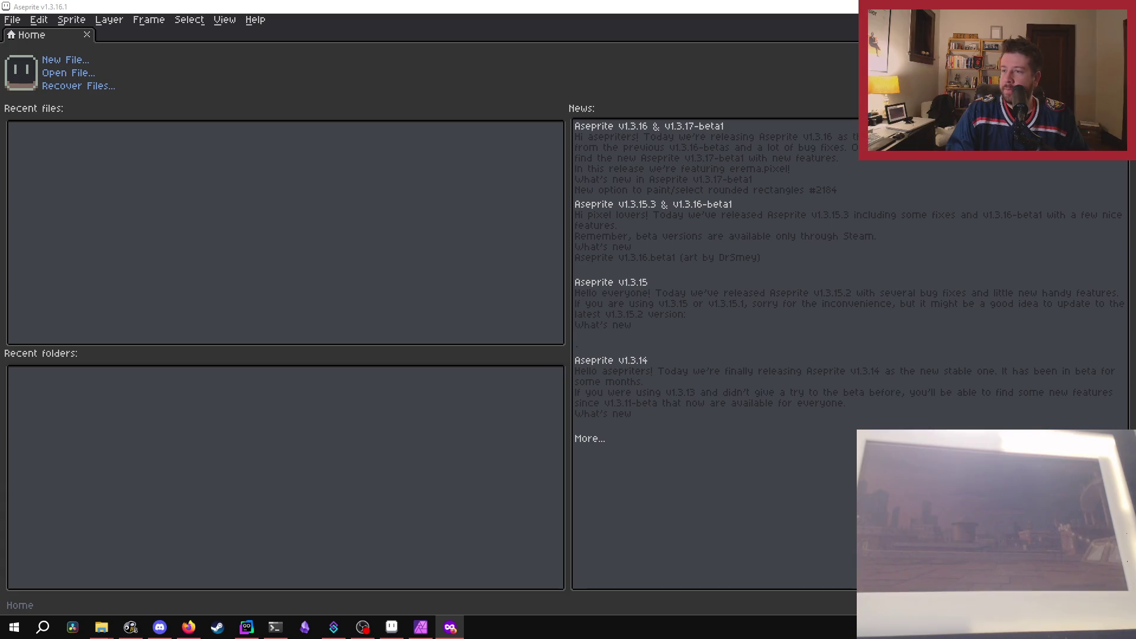
key("alt+Tab")
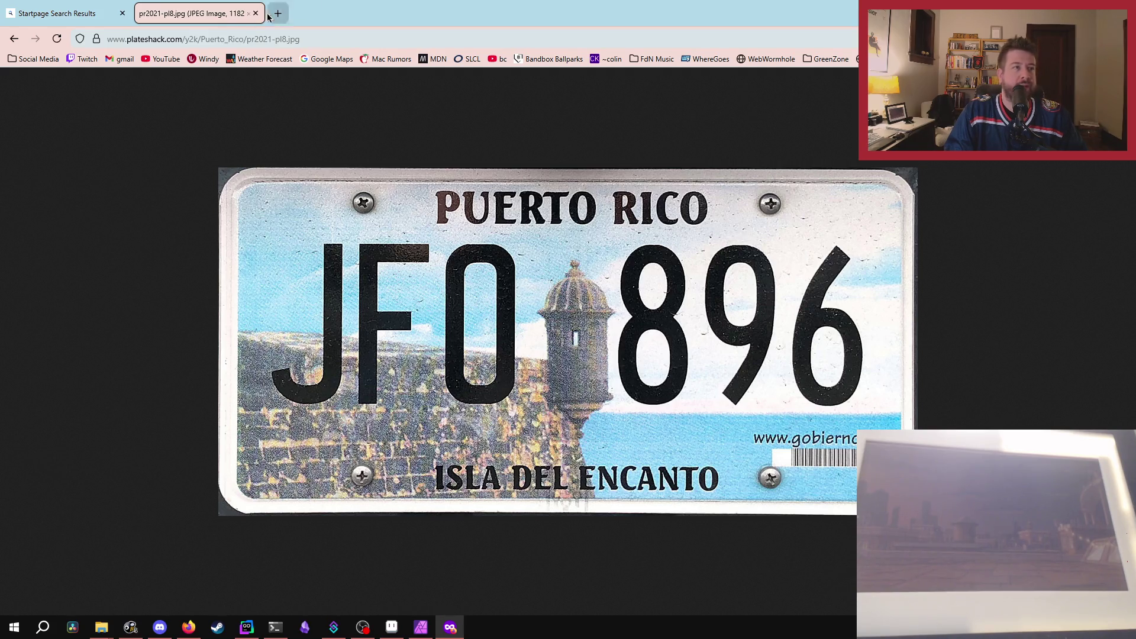
key("alt+Tab")
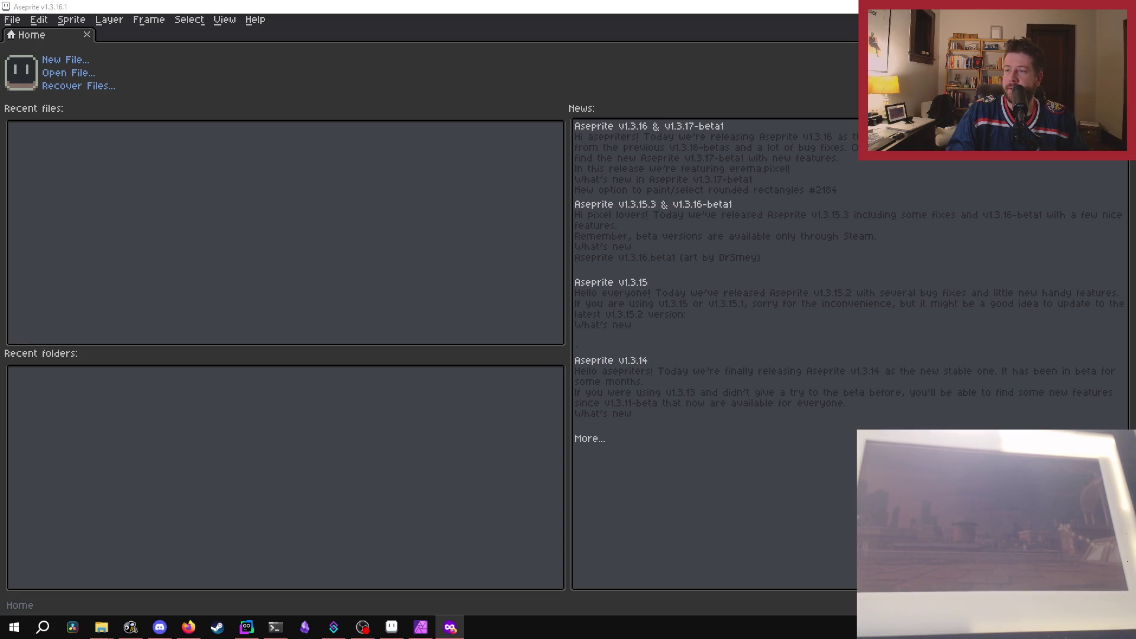
mouse_move(1135, 269)
left_mouse_down()
mouse_move(901, 269)
mouse_move(533, 5)
mouse_move(1135, 177)
left_mouse_up()
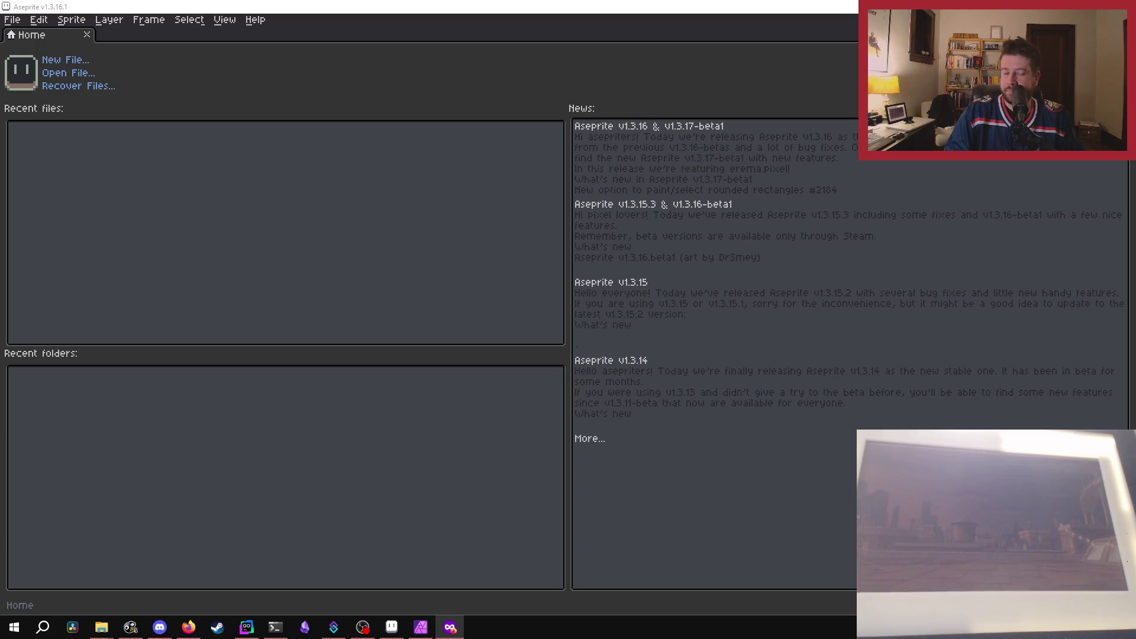
key("alt+Tab")
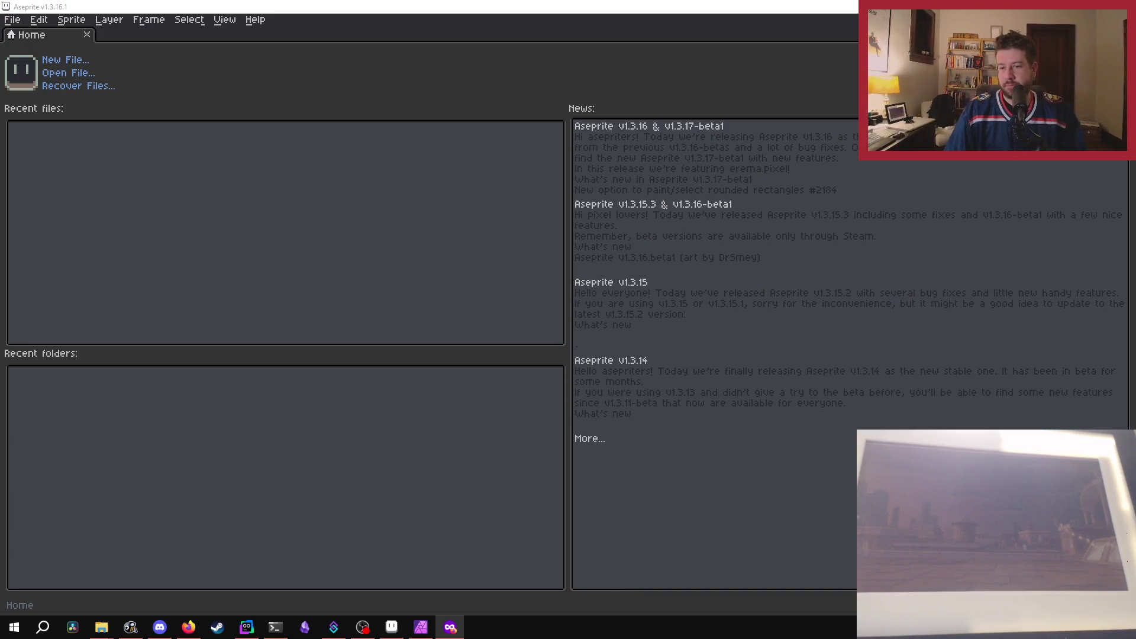
key("alt+Tab")
key("alt+Tab")
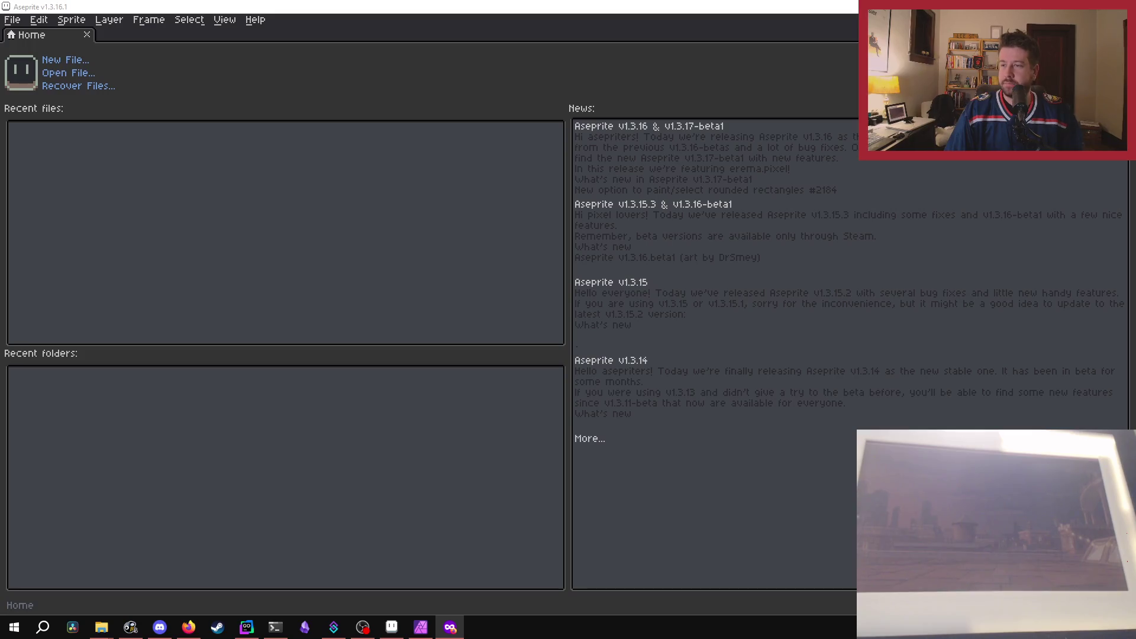
key("super+d")
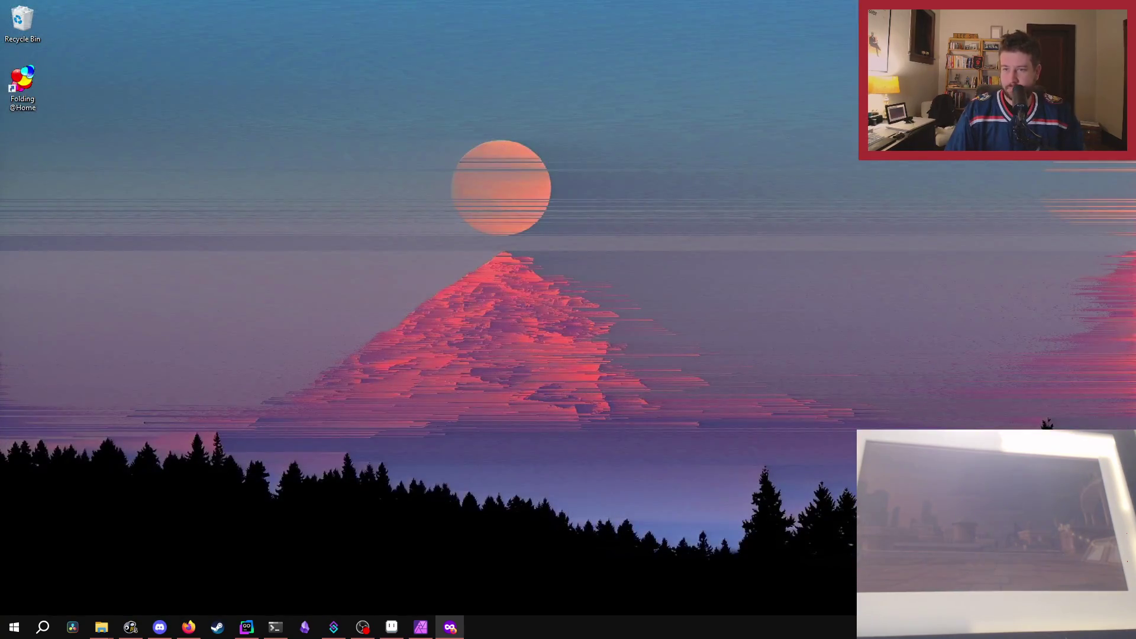
key("super+d")
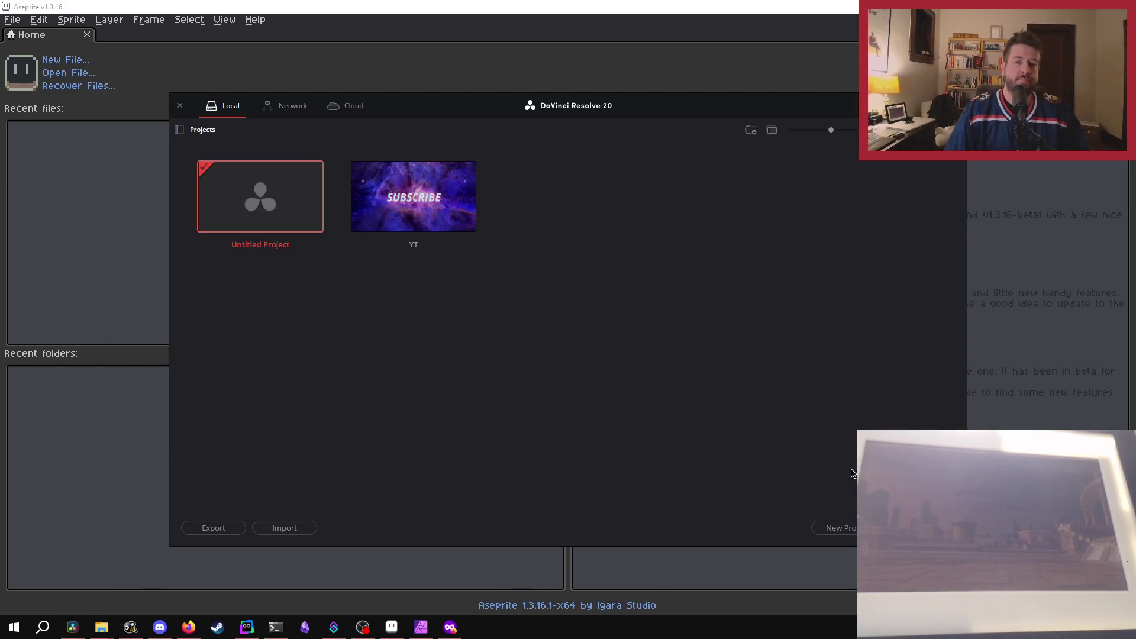
Minimize the DaVinci Resolve Project Manager from the taskbar.
left_click(72, 627)
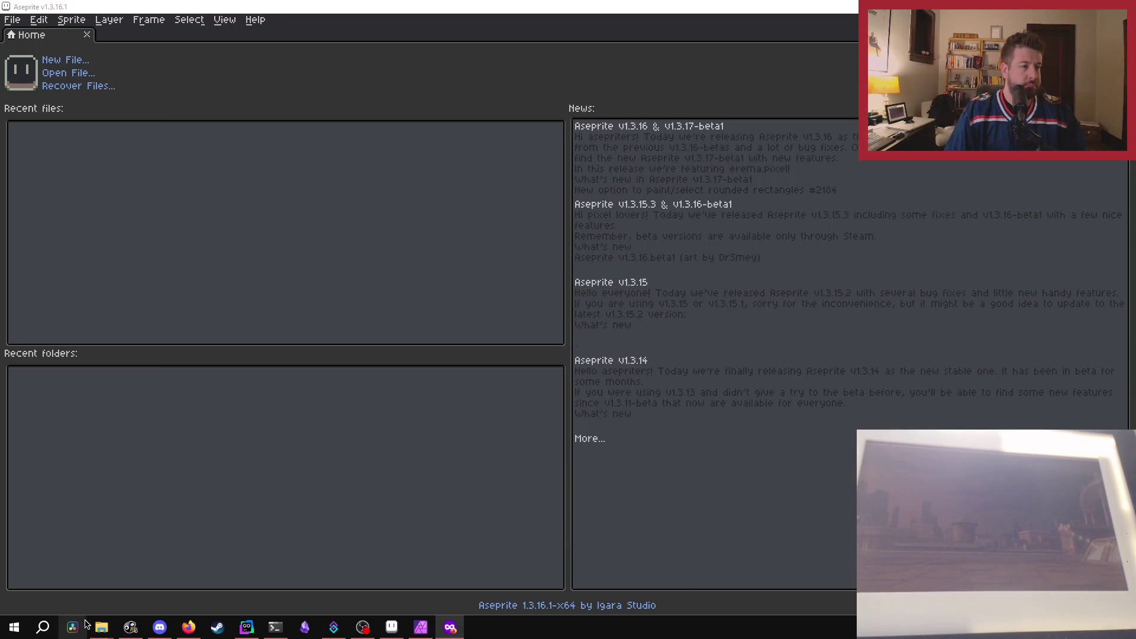
mouse_move(103, 630)
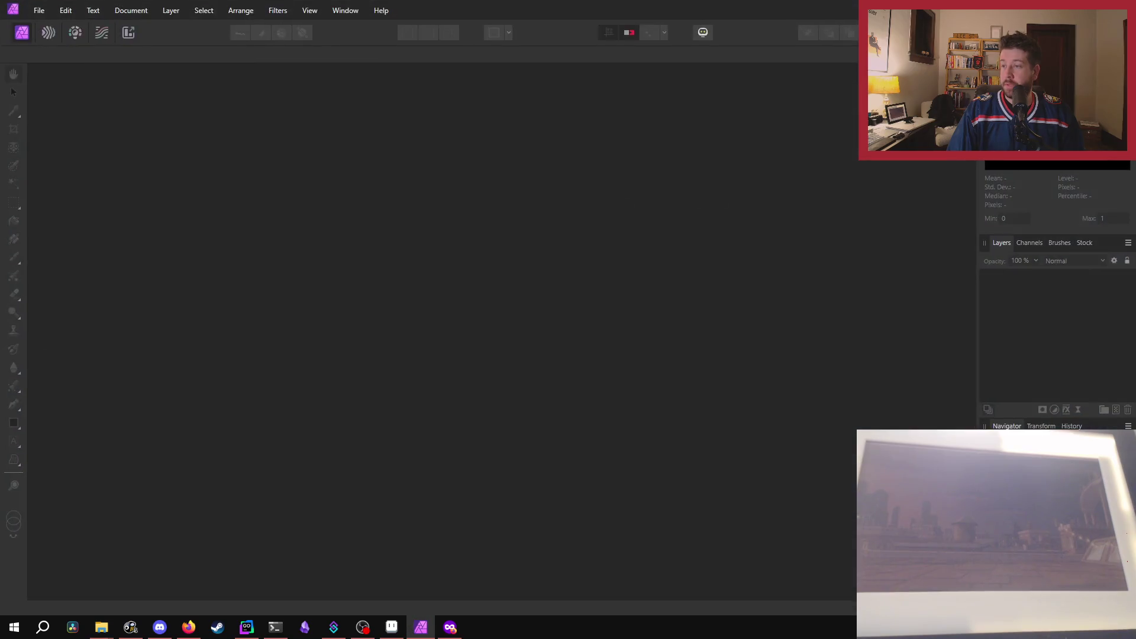
left_click_drag(446, 336, 443, 332)
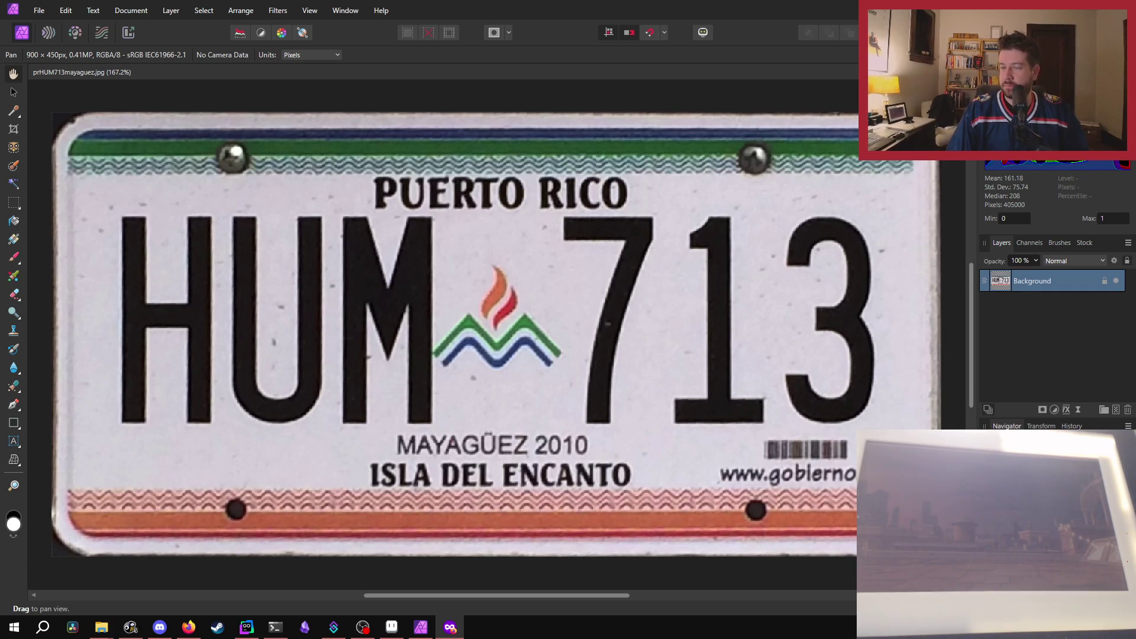
scroll(135, 280, "up", 3)
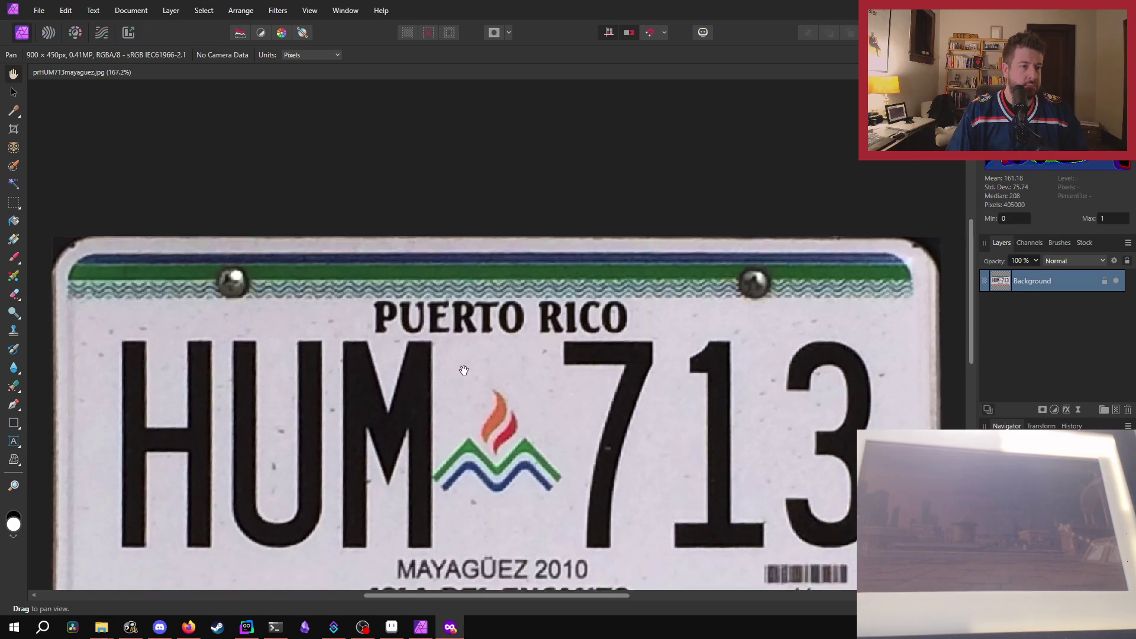
scroll(136, 280, "down", 4)
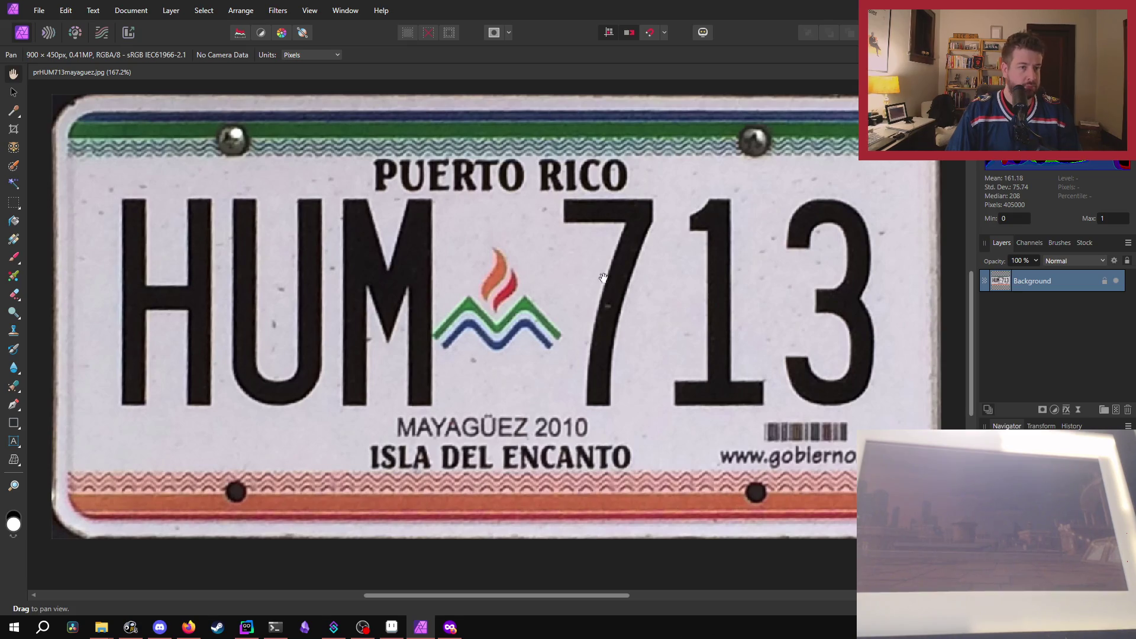
Sample the plate's light grey background as the painting colour and take the Paint Brush.
key("i")
left_click(561, 236)
left_click(15, 539)
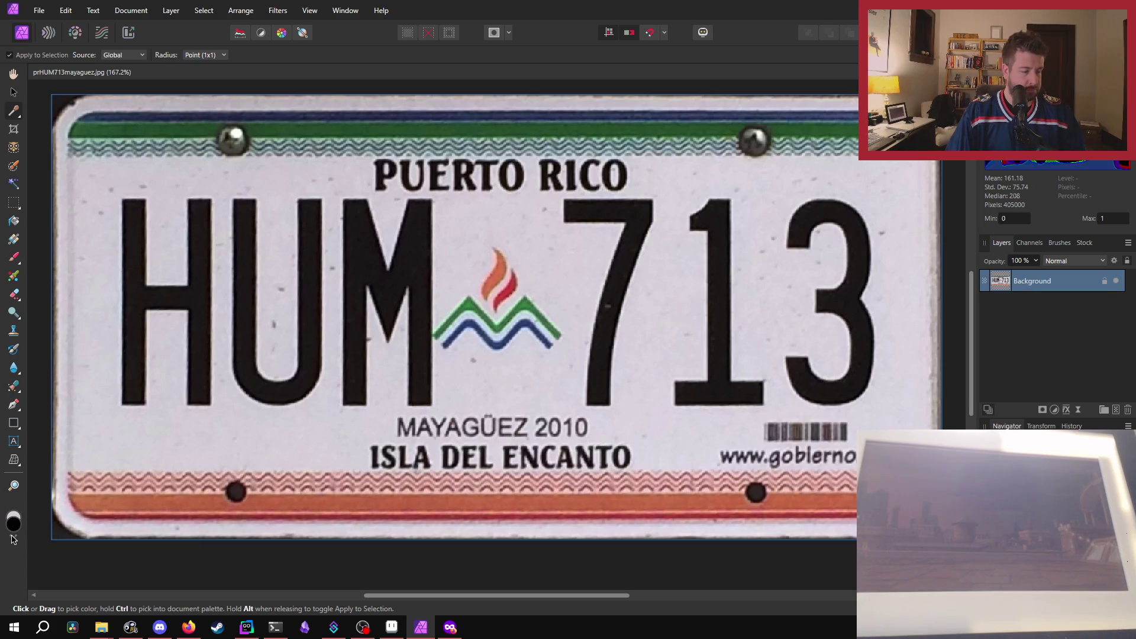
key("b")
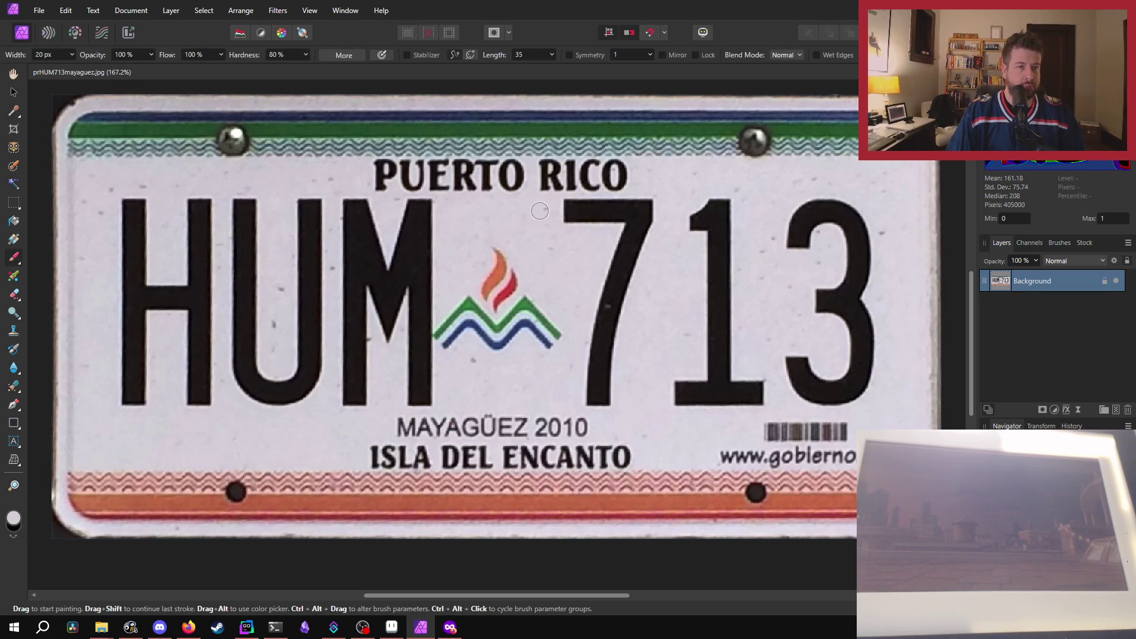
Paint grey over the 7, 1 and 3 digits until they are covered.
mouse_move(560, 208)
left_mouse_down()
mouse_move(861, 209)
mouse_move(591, 211)
mouse_move(858, 237)
mouse_move(704, 245)
mouse_move(740, 230)
left_mouse_up()
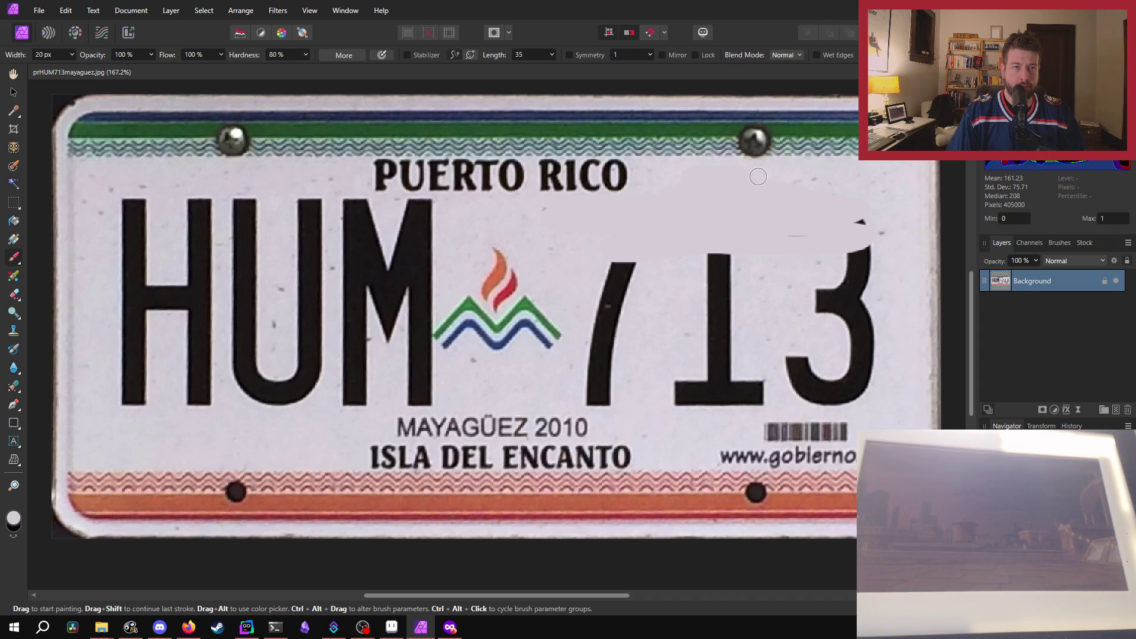
mouse_move(879, 257)
left_mouse_down()
mouse_move(868, 367)
mouse_move(722, 302)
mouse_move(740, 276)
mouse_move(871, 210)
mouse_move(784, 192)
left_mouse_up()
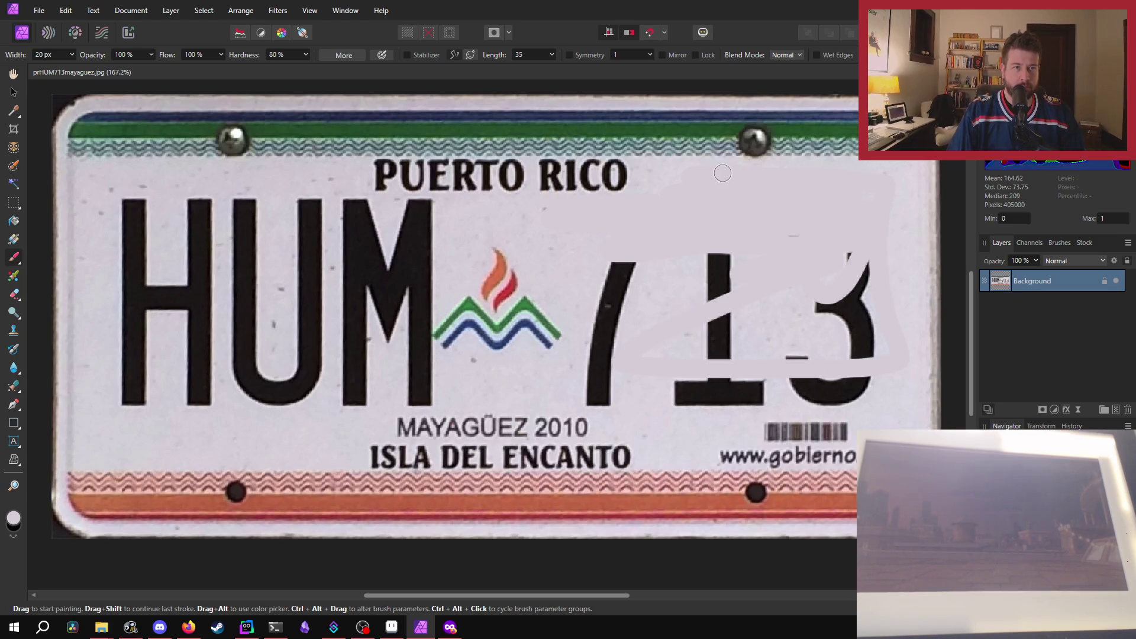
mouse_move(620, 266)
left_mouse_down()
mouse_move(590, 329)
mouse_move(831, 225)
mouse_move(648, 291)
mouse_move(594, 343)
mouse_move(837, 293)
mouse_move(750, 281)
mouse_move(860, 278)
mouse_move(892, 333)
mouse_move(714, 265)
mouse_move(691, 322)
mouse_move(594, 352)
left_mouse_up()
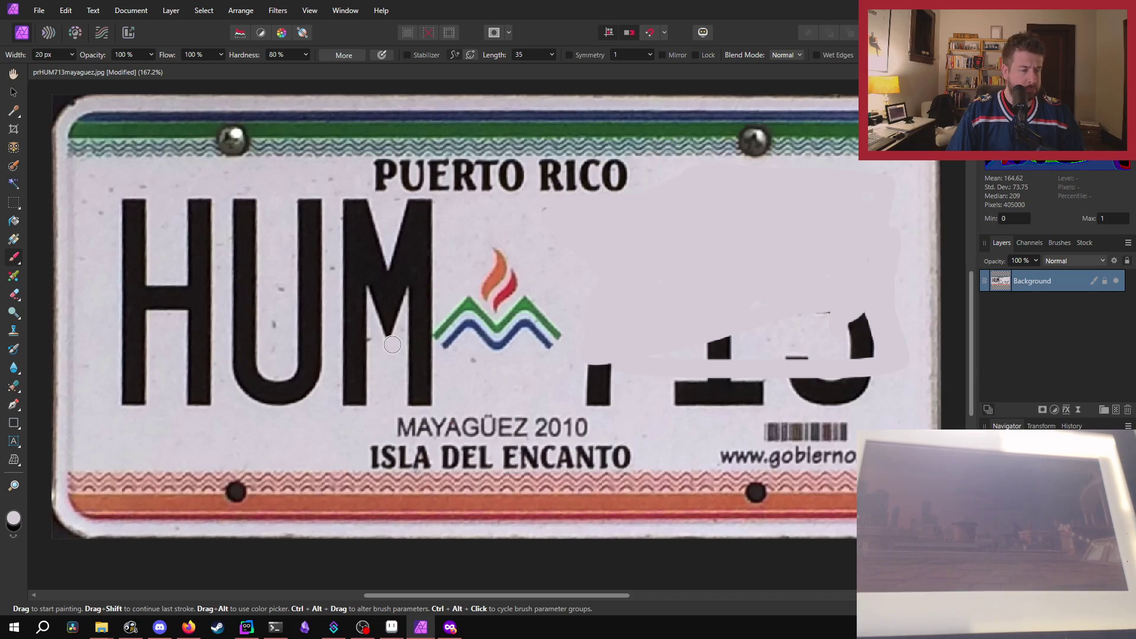
scroll(601, 337, "down", 1)
left_click_drag(858, 290, 762, 290)
mouse_move(867, 284)
left_mouse_down()
mouse_move(861, 313)
mouse_move(592, 337)
left_mouse_up()
left_click_drag(728, 322, 901, 309)
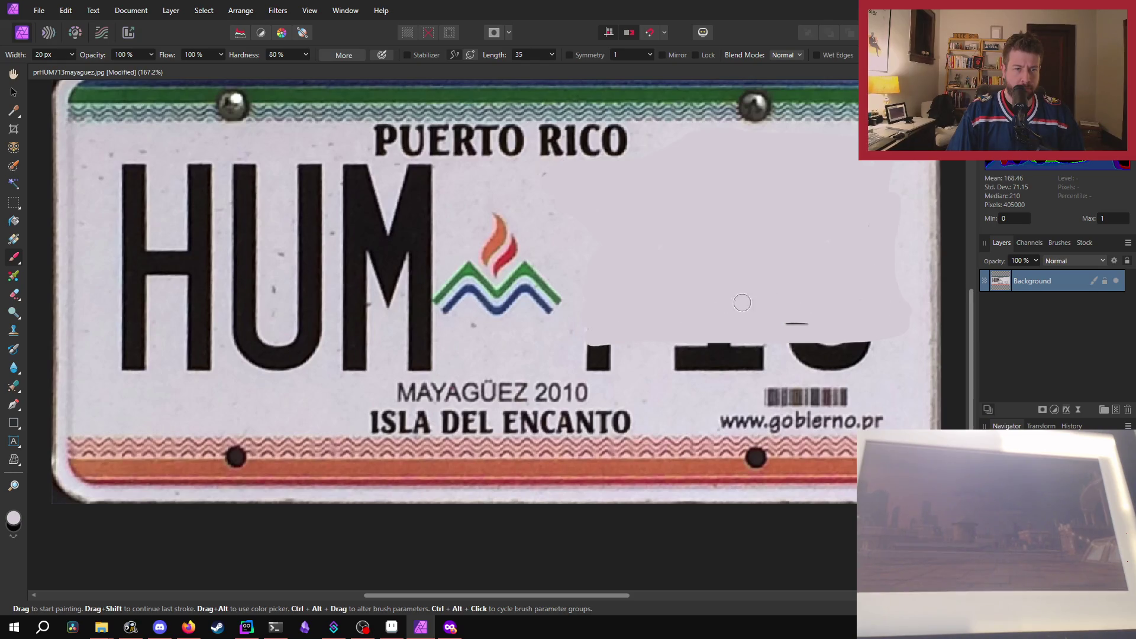
mouse_move(661, 334)
left_mouse_down()
mouse_move(574, 350)
mouse_move(852, 343)
mouse_move(666, 329)
mouse_move(569, 355)
mouse_move(687, 368)
mouse_move(855, 355)
mouse_move(902, 299)
left_mouse_up()
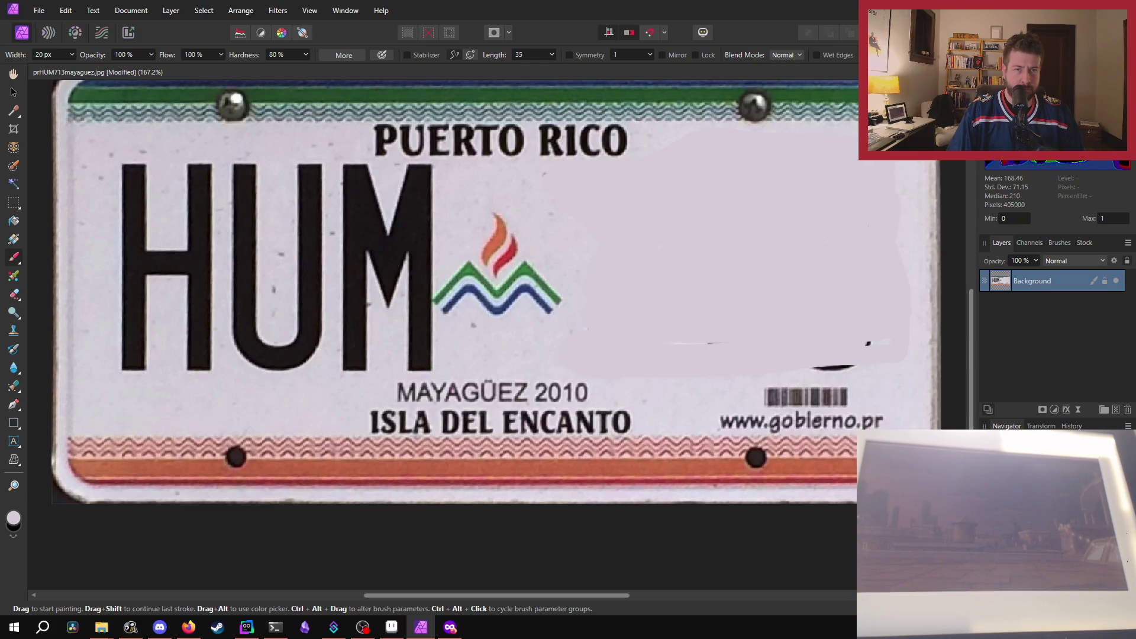
mouse_move(831, 144)
left_mouse_down()
mouse_move(882, 225)
mouse_move(877, 165)
left_mouse_up()
Paint out the black bar, dot and fragments below the U and M letters.
mouse_move(869, 313)
left_mouse_down()
mouse_move(861, 354)
mouse_move(812, 364)
mouse_move(869, 362)
left_mouse_up()
mouse_move(441, 347)
left_mouse_down()
mouse_move(404, 343)
mouse_move(528, 348)
mouse_move(417, 335)
mouse_move(134, 343)
mouse_move(187, 360)
mouse_move(127, 370)
mouse_move(404, 365)
left_mouse_up()
left_click_drag(276, 359, 464, 360)
mouse_move(630, 361)
left_mouse_down()
mouse_move(162, 348)
mouse_move(135, 290)
left_mouse_up()
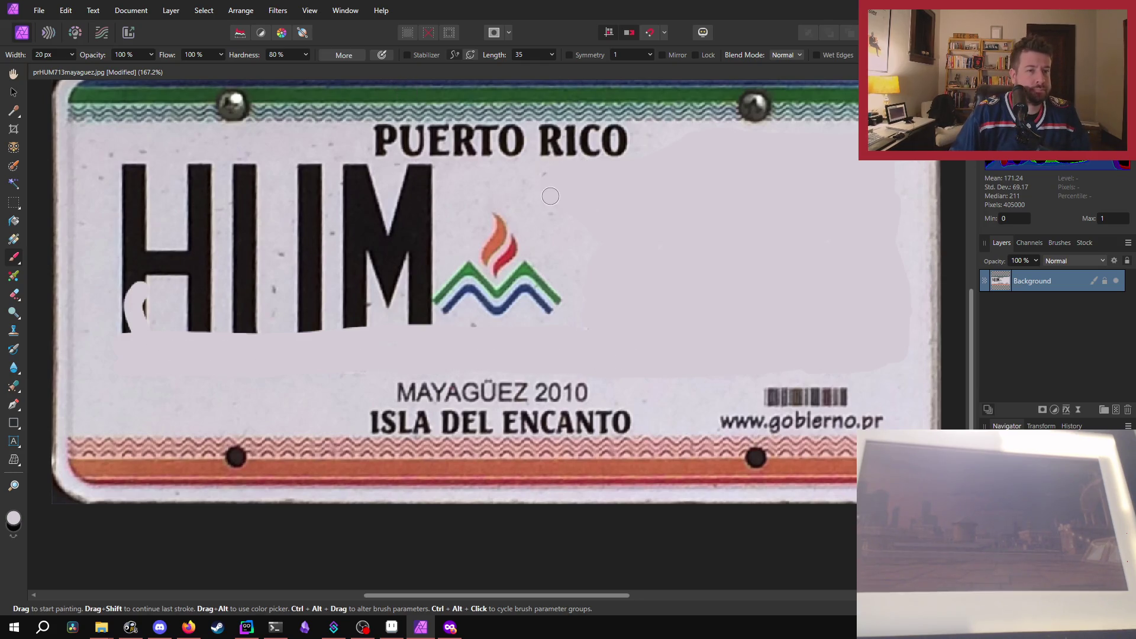
Brush over the letter tops and the H's stem and crossbar, undoing one misplaced band.
mouse_move(532, 172)
left_mouse_down()
mouse_move(104, 171)
mouse_move(386, 170)
mouse_move(190, 171)
left_mouse_up()
key("ctrl+z")
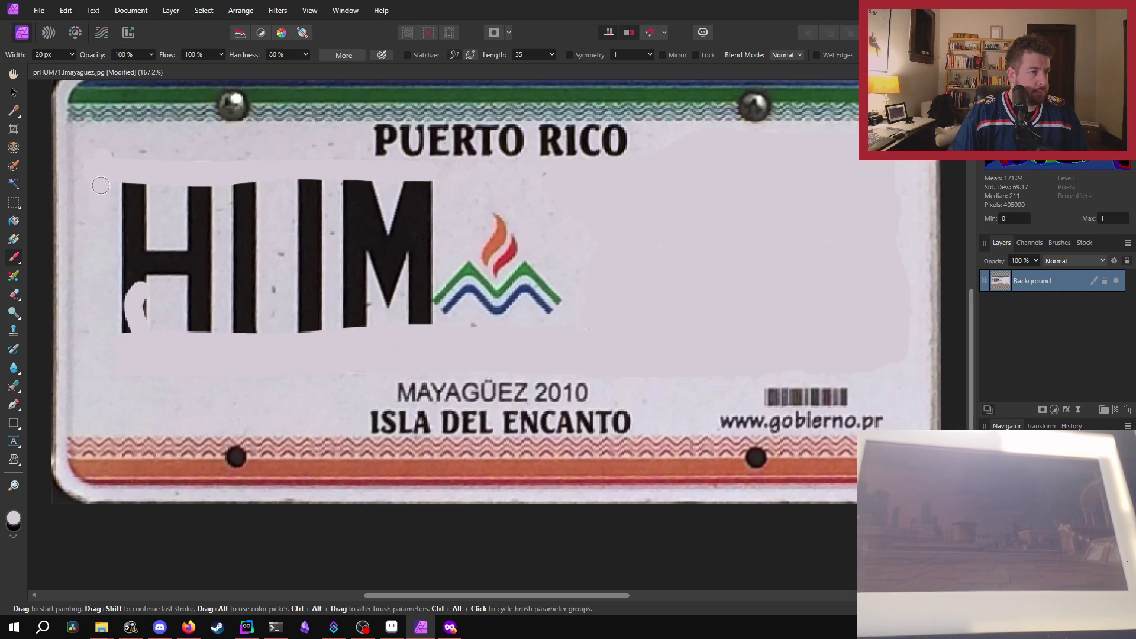
left_click_drag(264, 185, 195, 181)
mouse_move(95, 306)
left_mouse_down()
mouse_move(115, 269)
mouse_move(155, 287)
mouse_move(118, 245)
mouse_move(122, 205)
left_mouse_up()
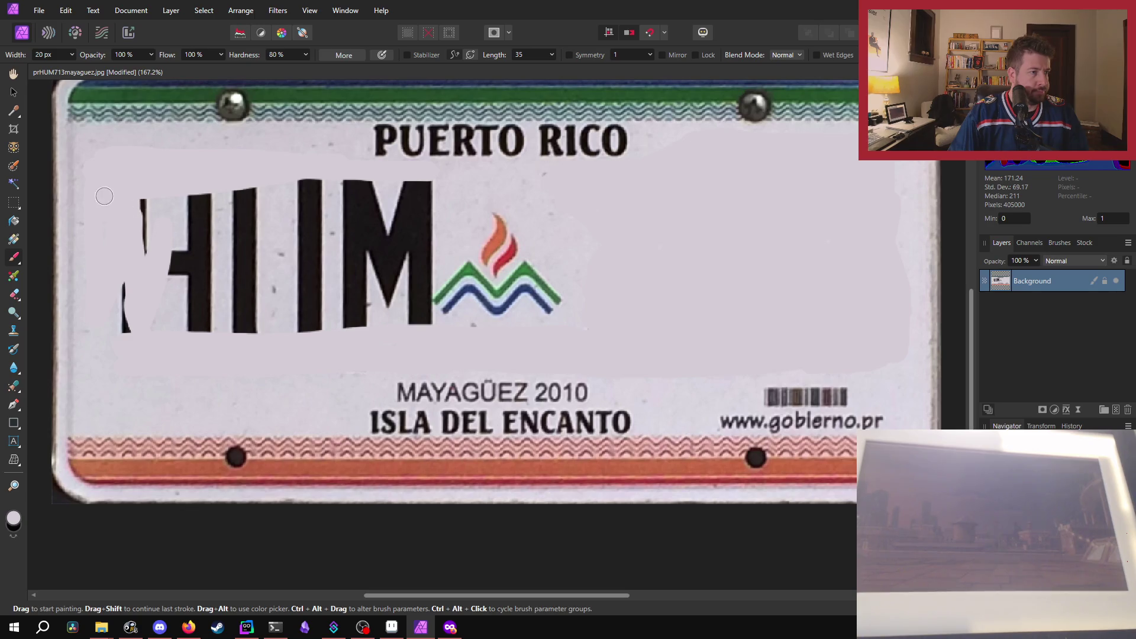
mouse_move(91, 262)
left_mouse_down()
mouse_move(130, 300)
mouse_move(142, 208)
mouse_move(178, 267)
mouse_move(192, 257)
mouse_move(199, 213)
mouse_move(252, 195)
mouse_move(595, 190)
left_mouse_up()
Cover the tops and lower edges of the I and M and the dark edge beside the logo.
mouse_move(521, 181)
left_mouse_down()
mouse_move(560, 183)
mouse_move(169, 191)
left_mouse_up()
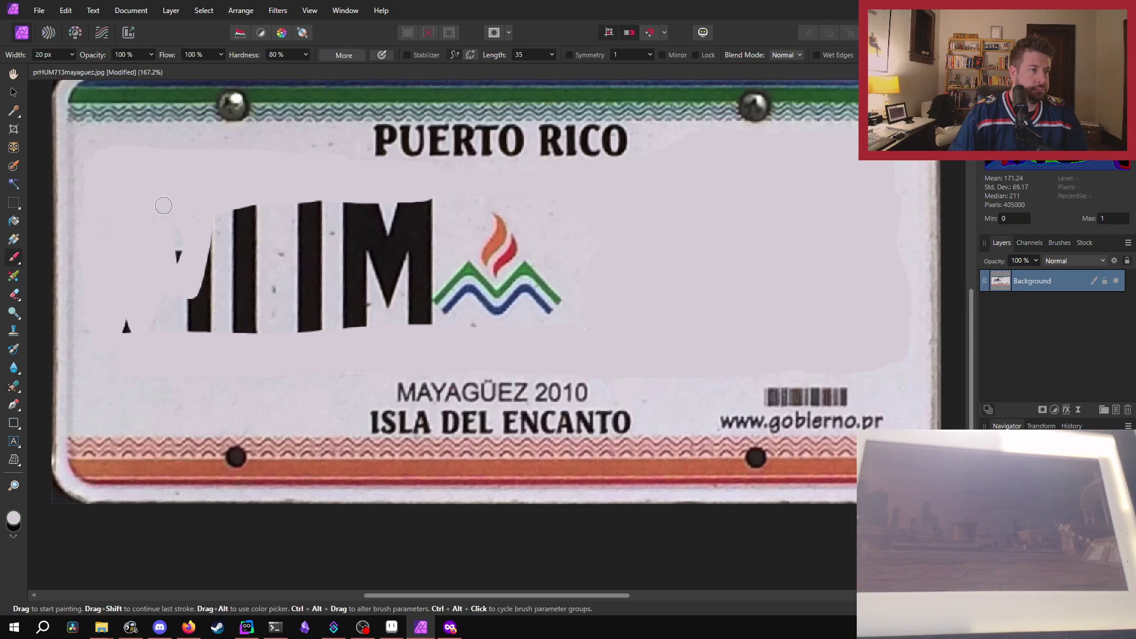
left_click_drag(435, 207, 177, 216)
mouse_move(426, 231)
left_mouse_down()
mouse_move(208, 250)
mouse_move(414, 228)
mouse_move(368, 221)
mouse_move(422, 229)
mouse_move(161, 225)
left_mouse_up()
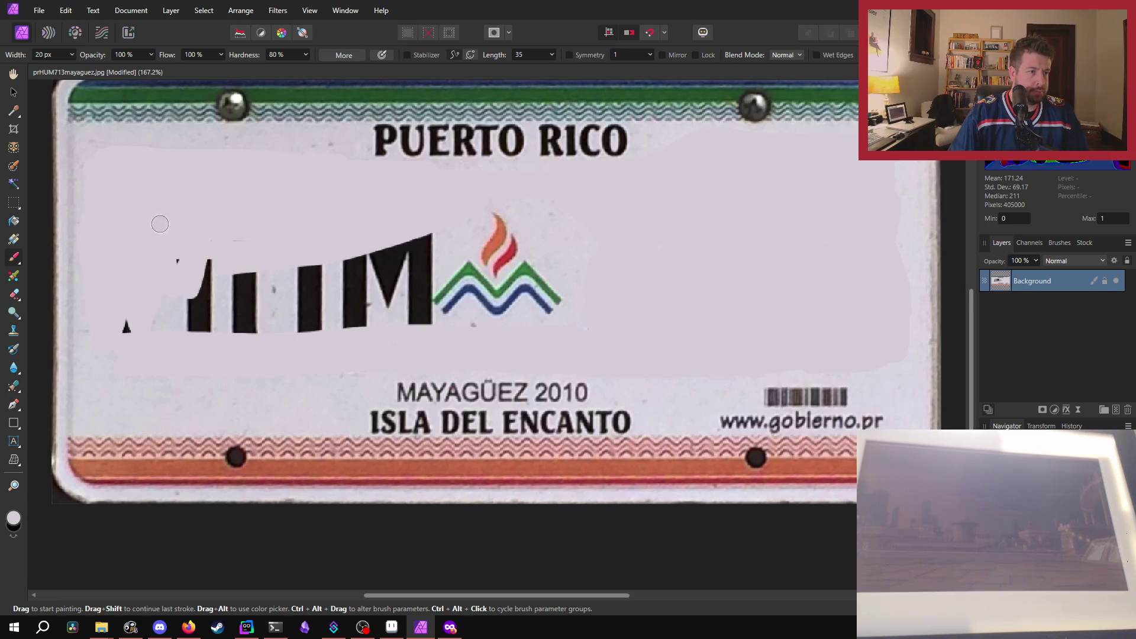
mouse_move(156, 282)
left_mouse_down()
mouse_move(166, 323)
mouse_move(294, 312)
mouse_move(157, 327)
mouse_move(419, 328)
mouse_move(423, 237)
left_mouse_up()
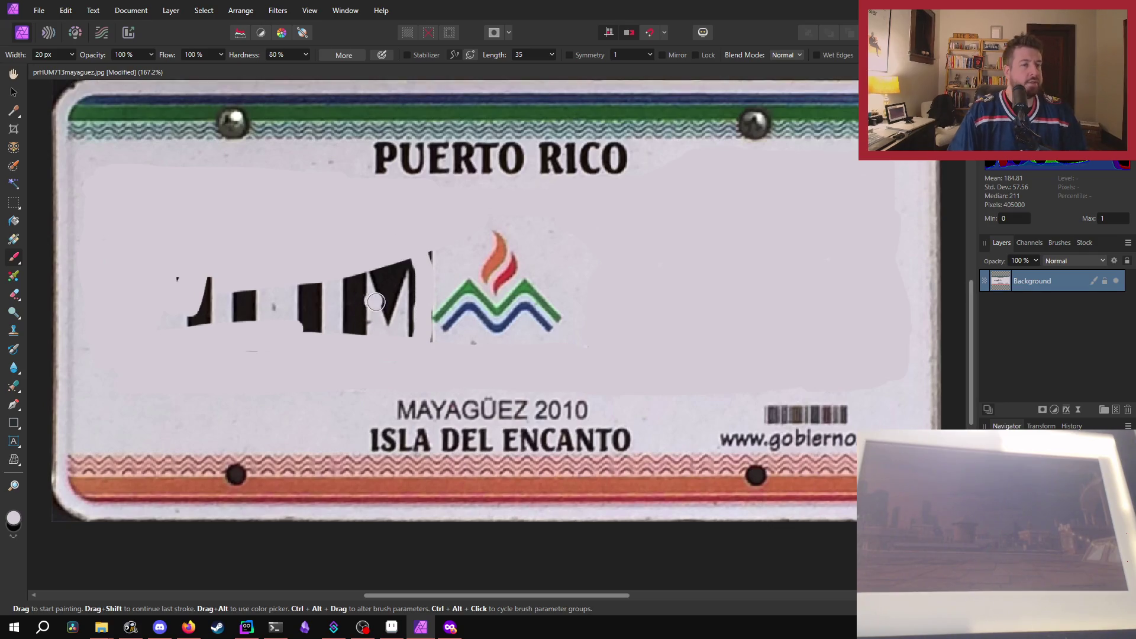
scroll(443, 316, "up", 1)
scroll(444, 316, "up", 5)
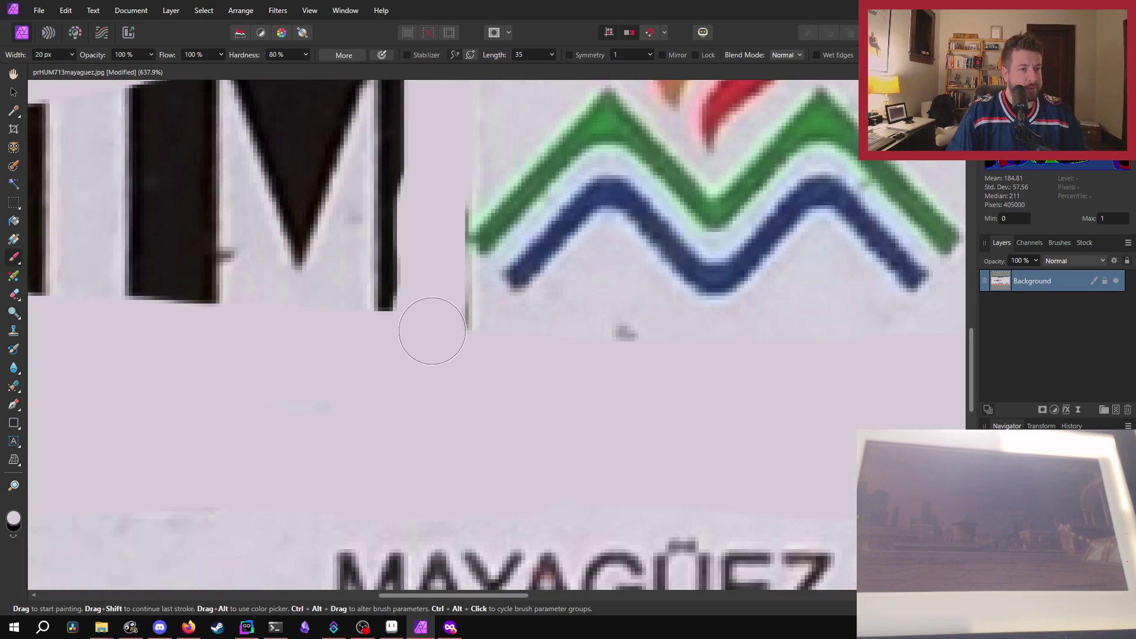
mouse_move(443, 331)
left_mouse_down()
mouse_move(442, 193)
mouse_move(442, 294)
mouse_move(619, 347)
mouse_move(561, 375)
left_mouse_up()
scroll(545, 381, "down", 1)
scroll(546, 380, "down", 4)
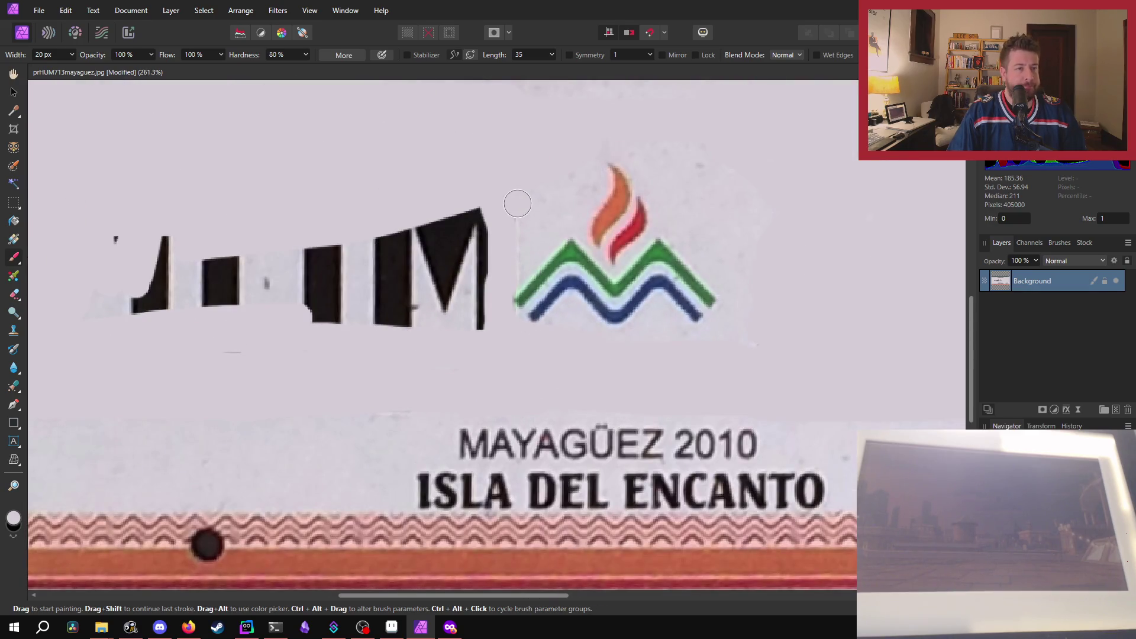
scroll(172, 291, "down", 3)
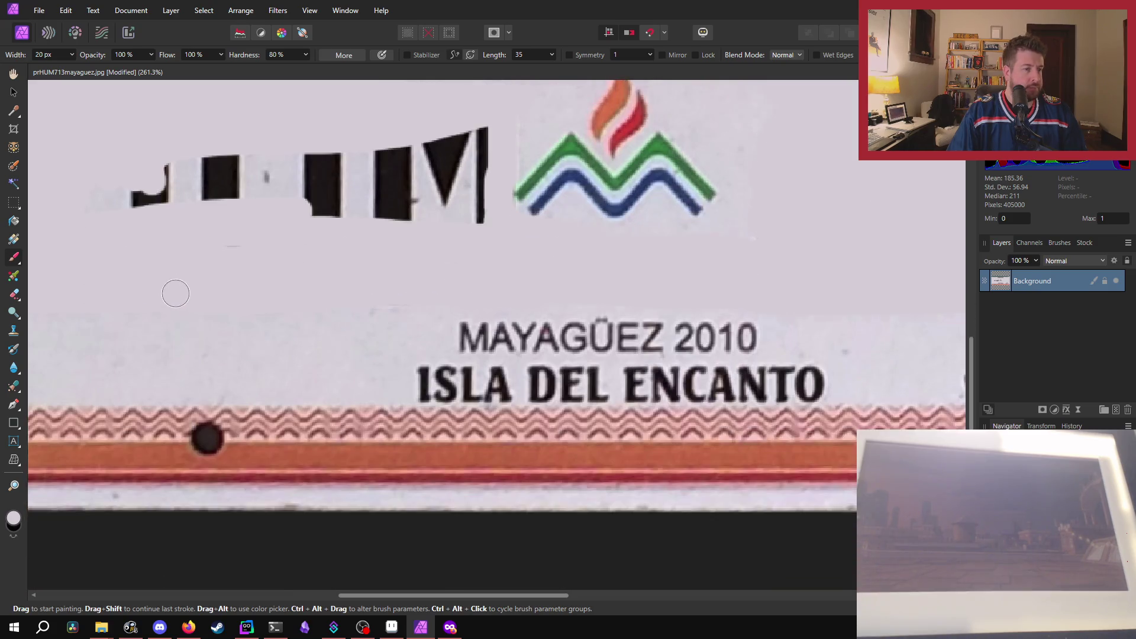
Trim the tops and bottoms of the last letter fragments until the area left of the logo is blank.
scroll(258, 315, "up", 1)
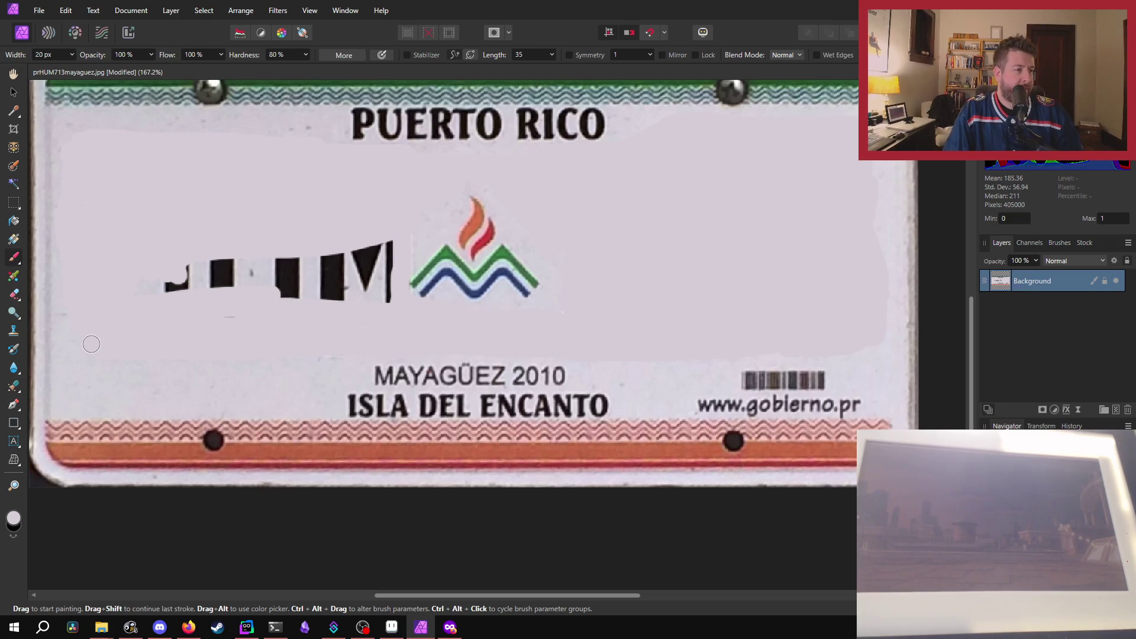
left_click_drag(389, 303, 142, 291)
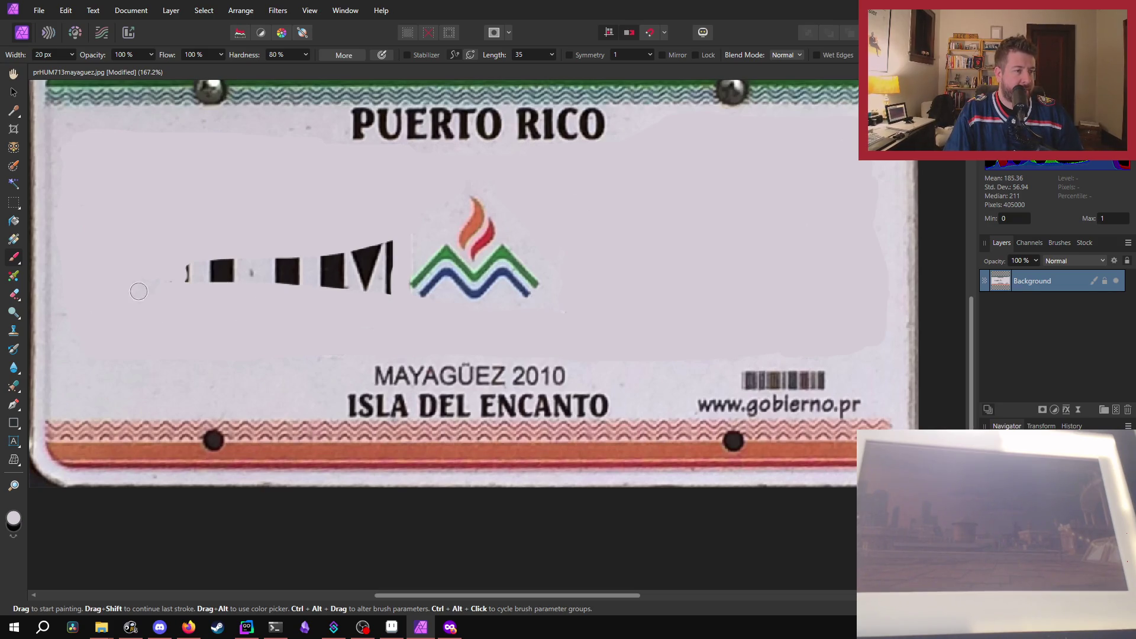
mouse_move(395, 246)
left_mouse_down()
mouse_move(218, 267)
mouse_move(388, 263)
mouse_move(119, 280)
left_mouse_up()
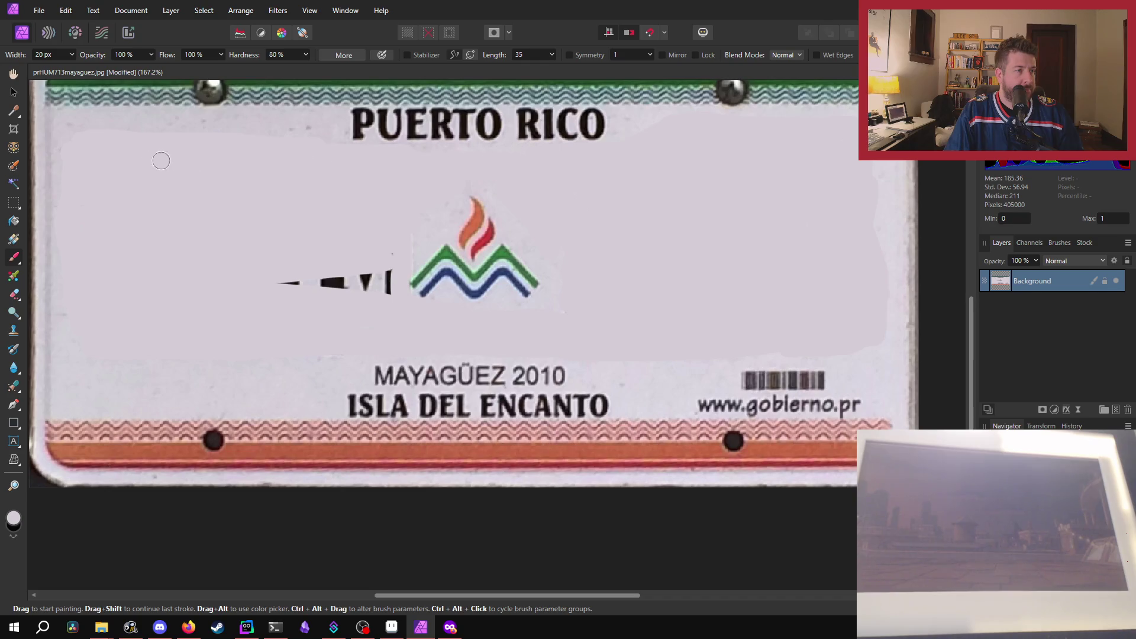
mouse_move(393, 279)
left_mouse_down()
mouse_move(333, 264)
mouse_move(322, 282)
mouse_move(377, 281)
left_mouse_up()
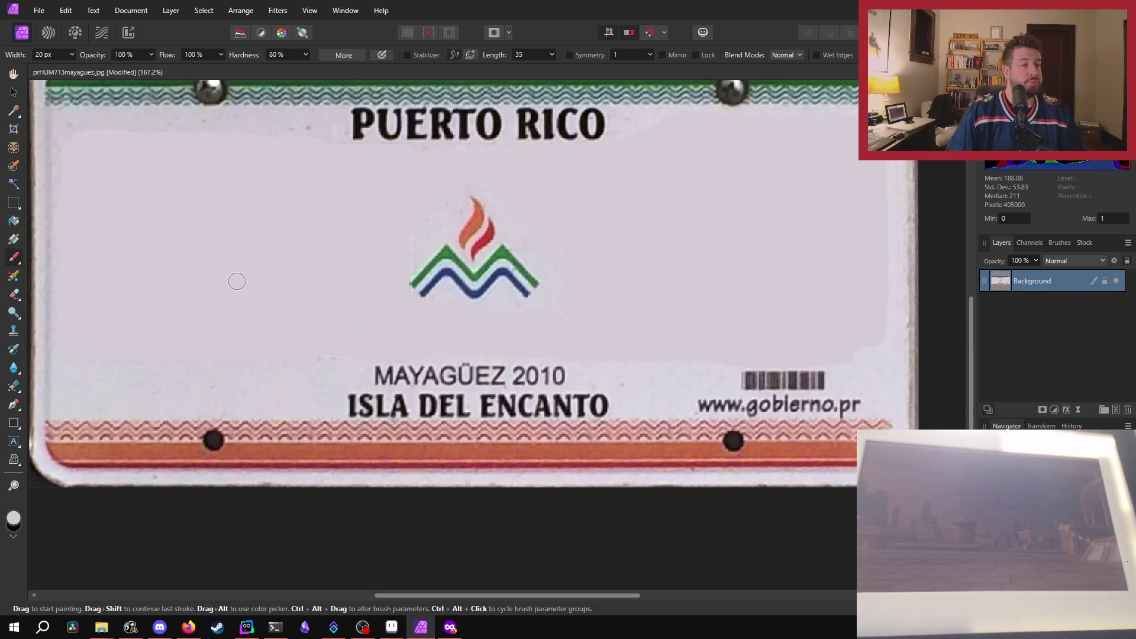
scroll(236, 279, "down", 1)
scroll(236, 279, "up", 2)
scroll(203, 203, "down", 2)
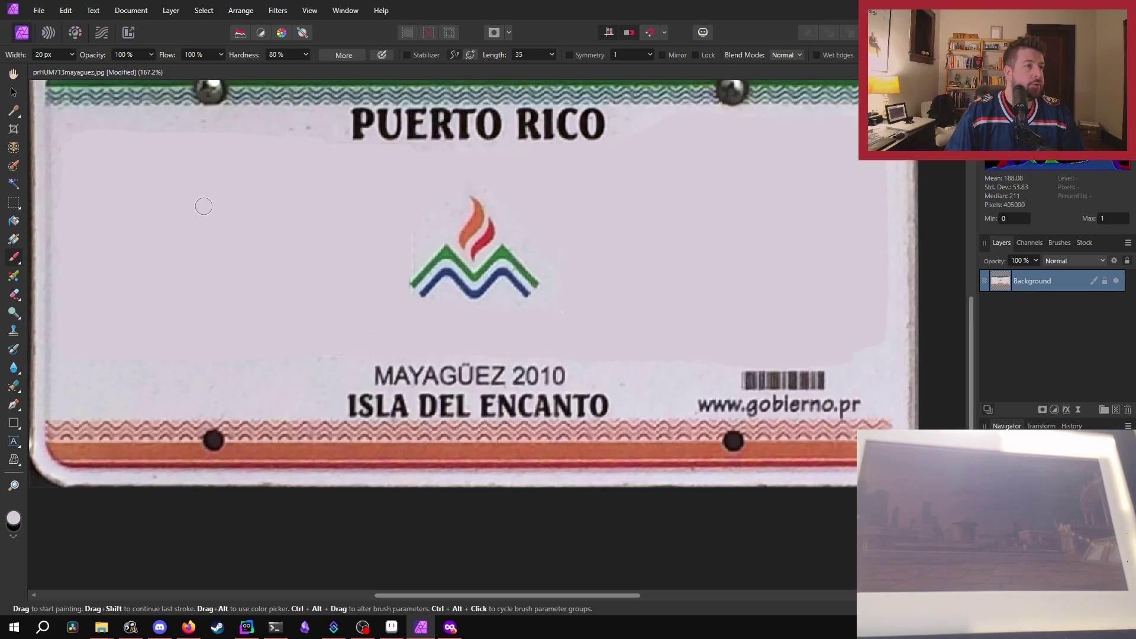
scroll(216, 225, "up", 2)
scroll(226, 241, "down", 3, "ctrl")
scroll(226, 242, "up", 1, "ctrl")
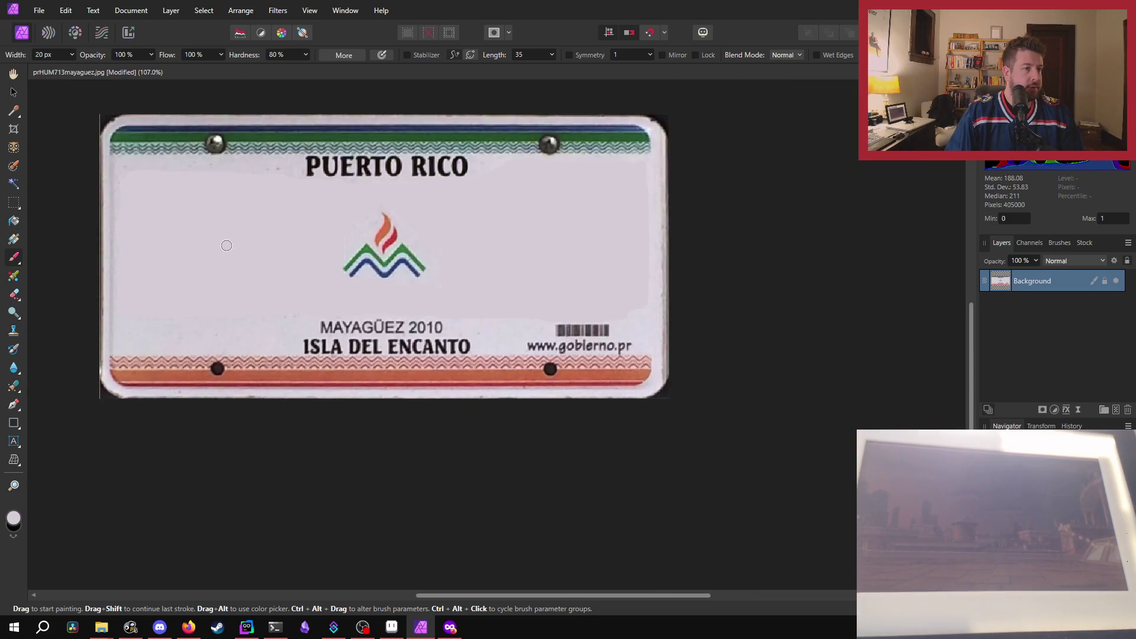
Try a touch-up stroke on the plate's left edge, then undo it.
scroll(234, 284, "up", 1, "ctrl")
scroll(255, 290, "down", 1, "ctrl")
left_click_drag(100, 206, 128, 222)
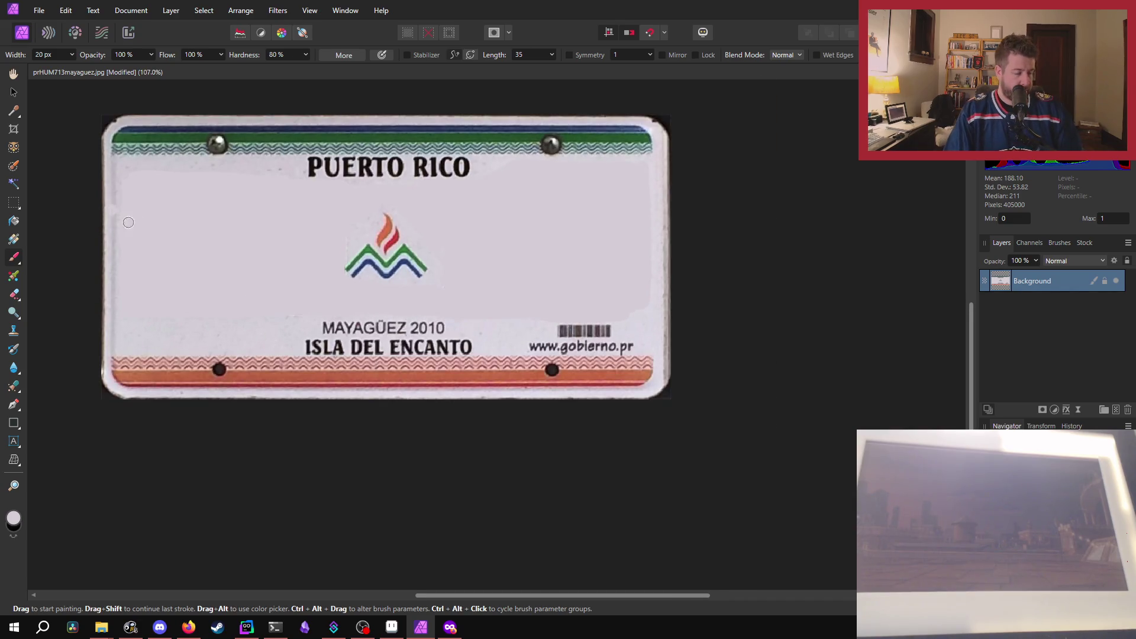
key("ctrl+z")
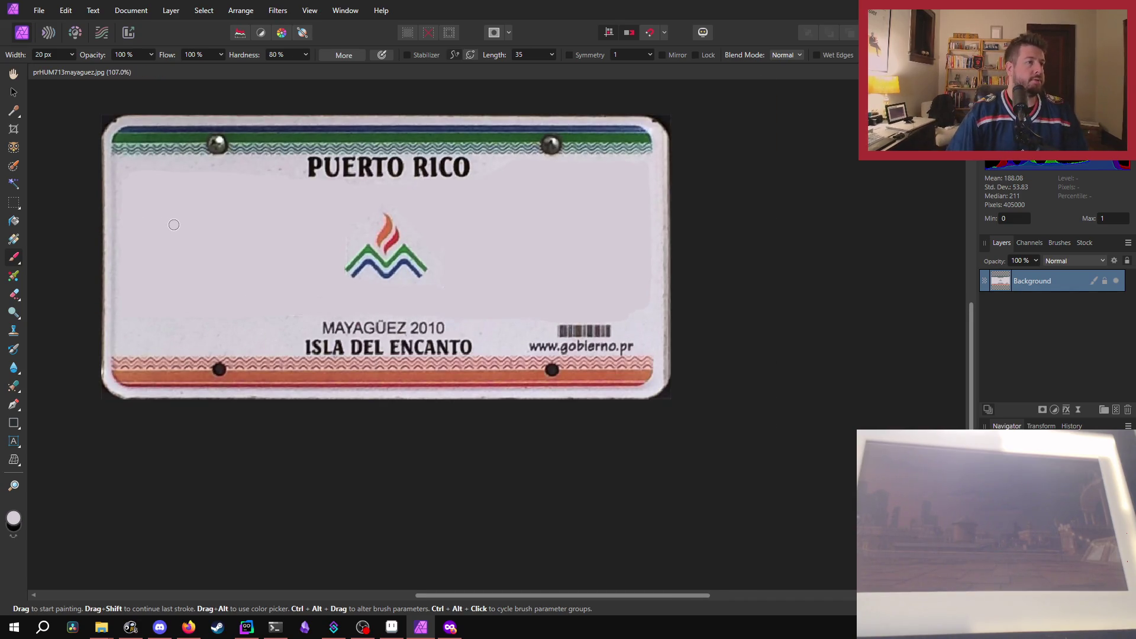
Resize the document to 512 px wide (256 px high), fit it in view and save.
left_click(131, 10)
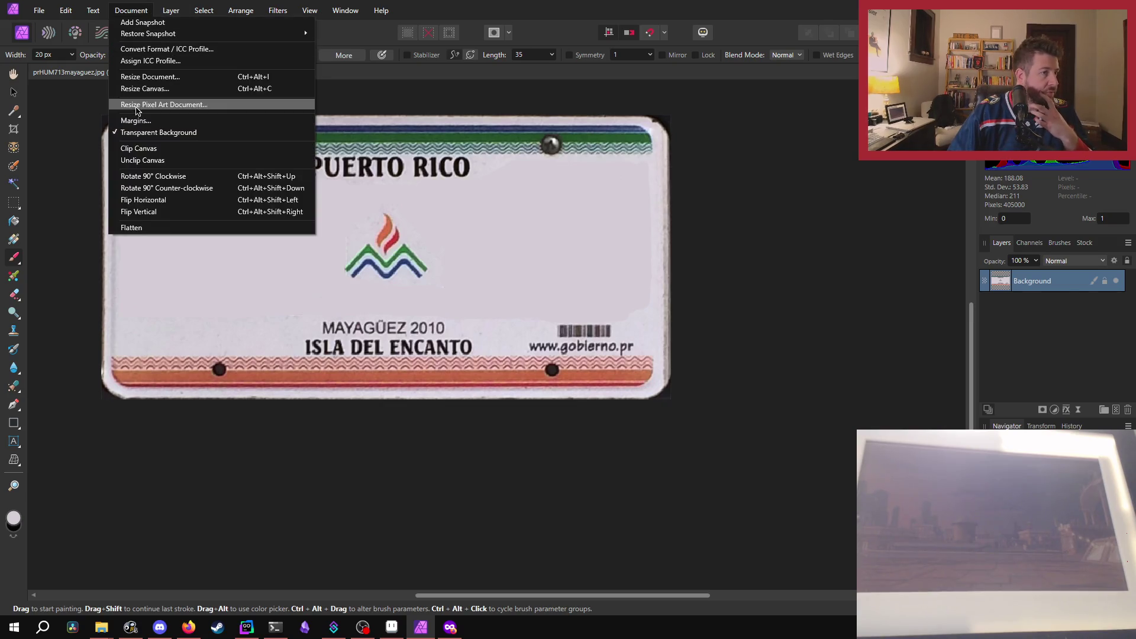
left_click(146, 77)
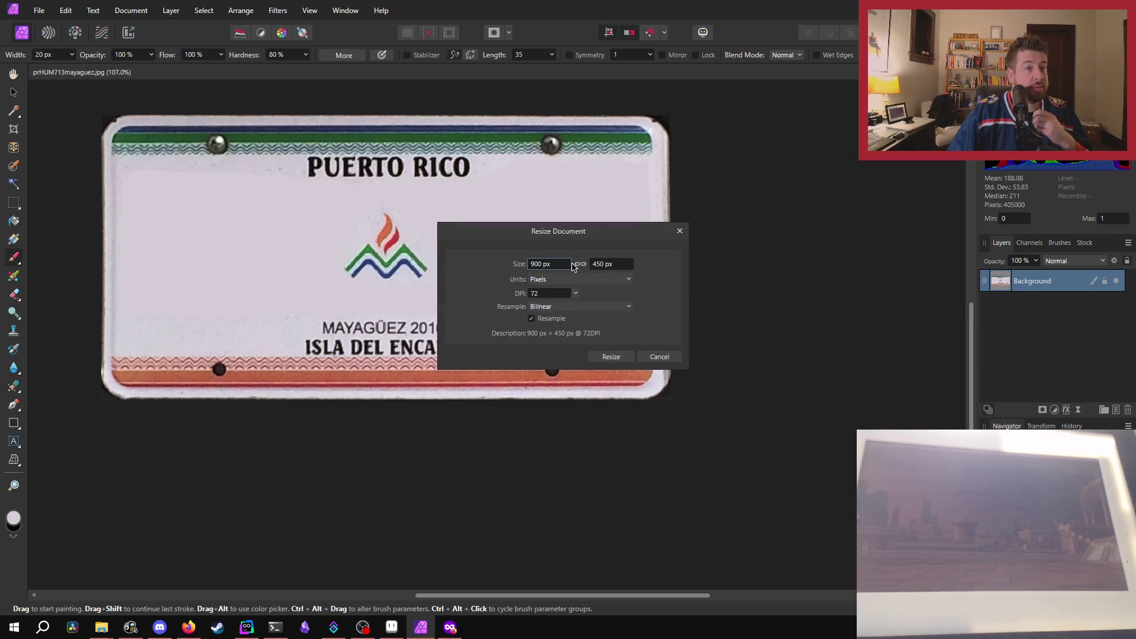
left_click(534, 264)
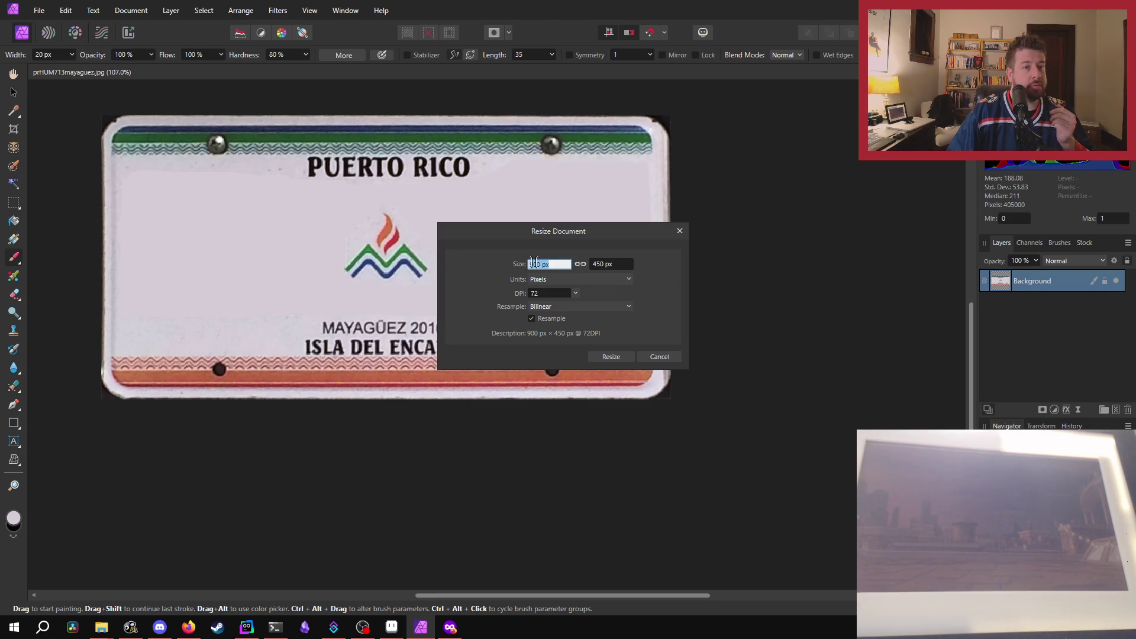
type("512")
key("Return")
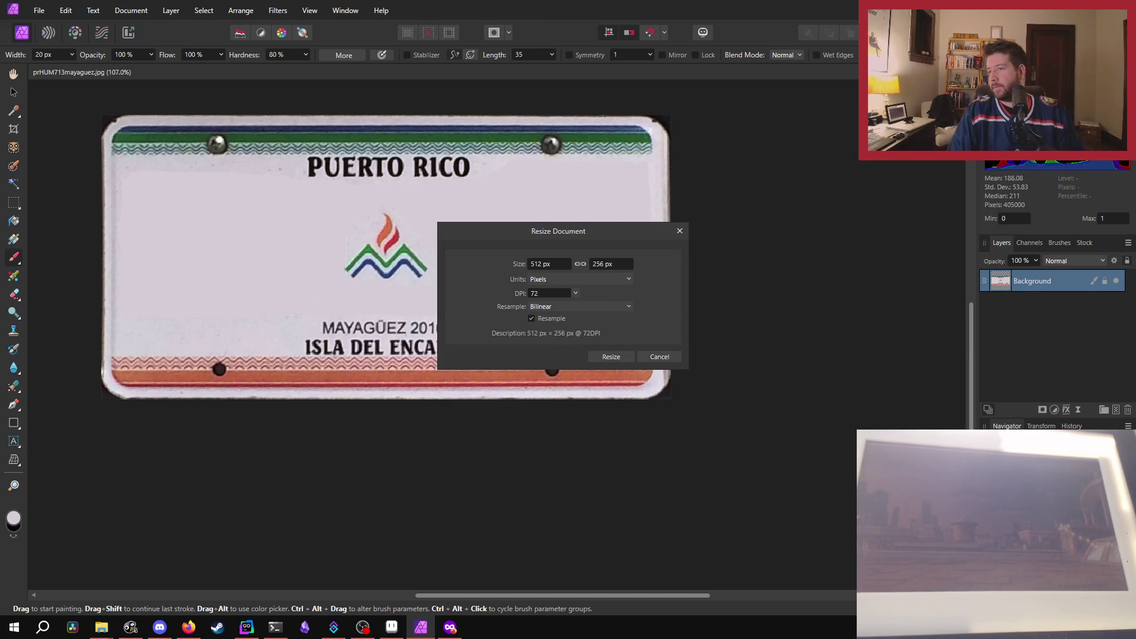
left_click(611, 357)
key("ctrl+0")
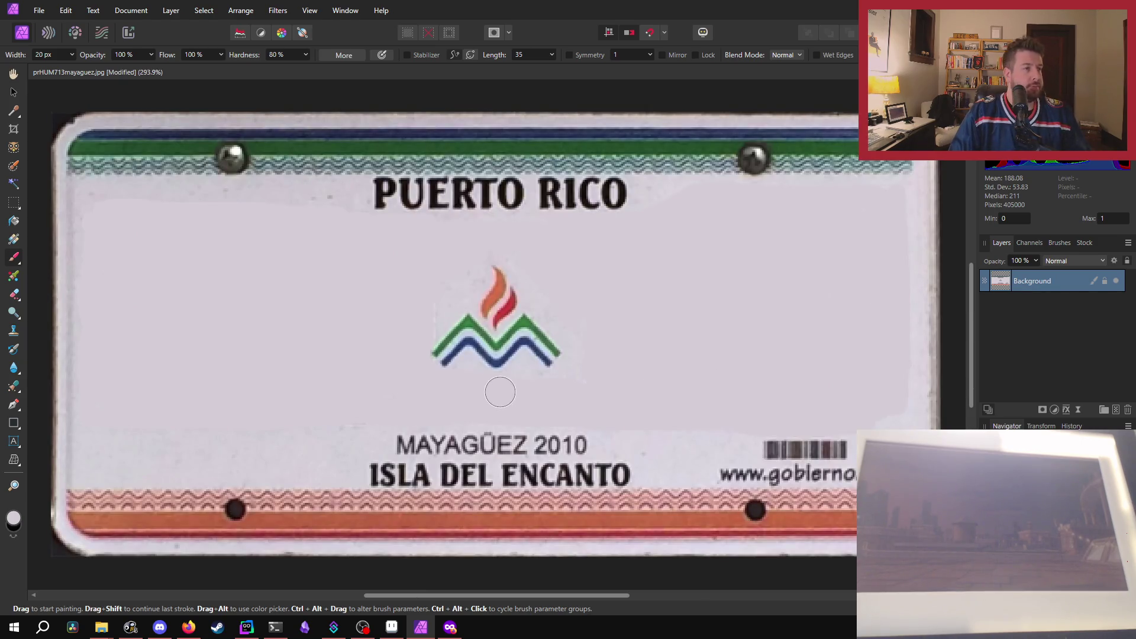
scroll(475, 347, "down", 3)
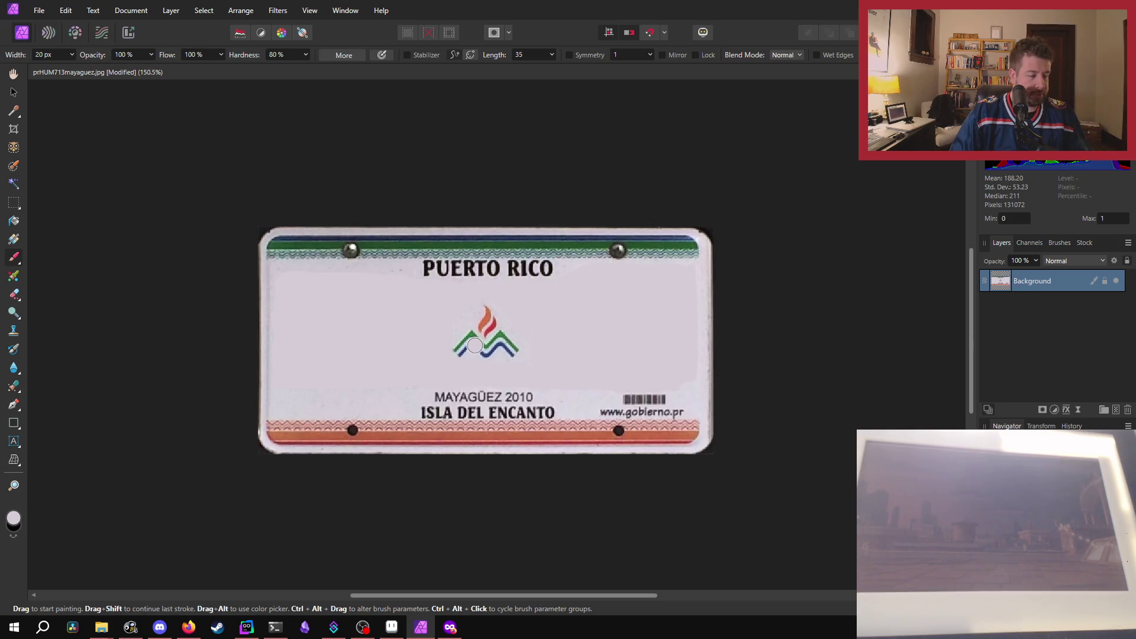
key("ctrl+s")
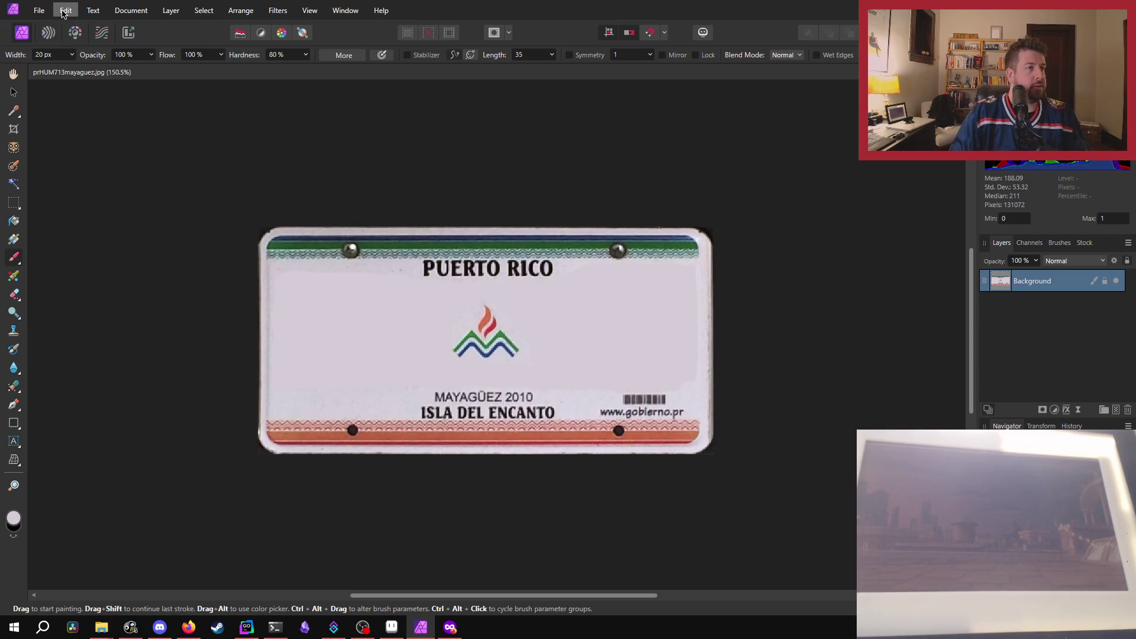
Export the plate as a 512 × 256 PNG named with 'pr', then undo a stray brush dab.
left_click(41, 11)
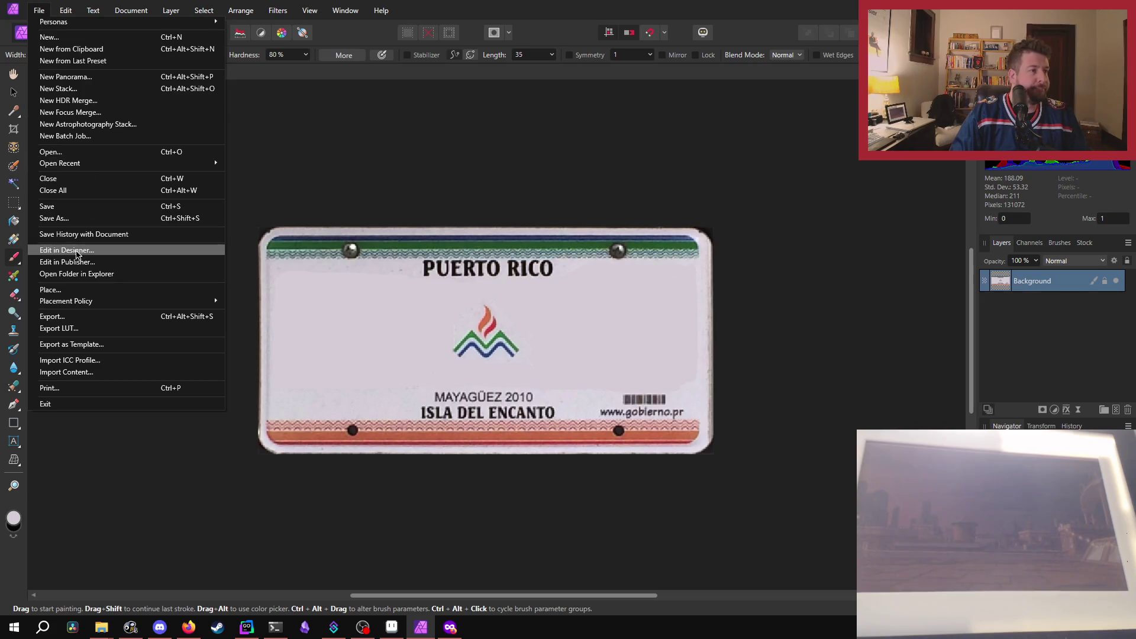
key("ctrl+alt+shift+s")
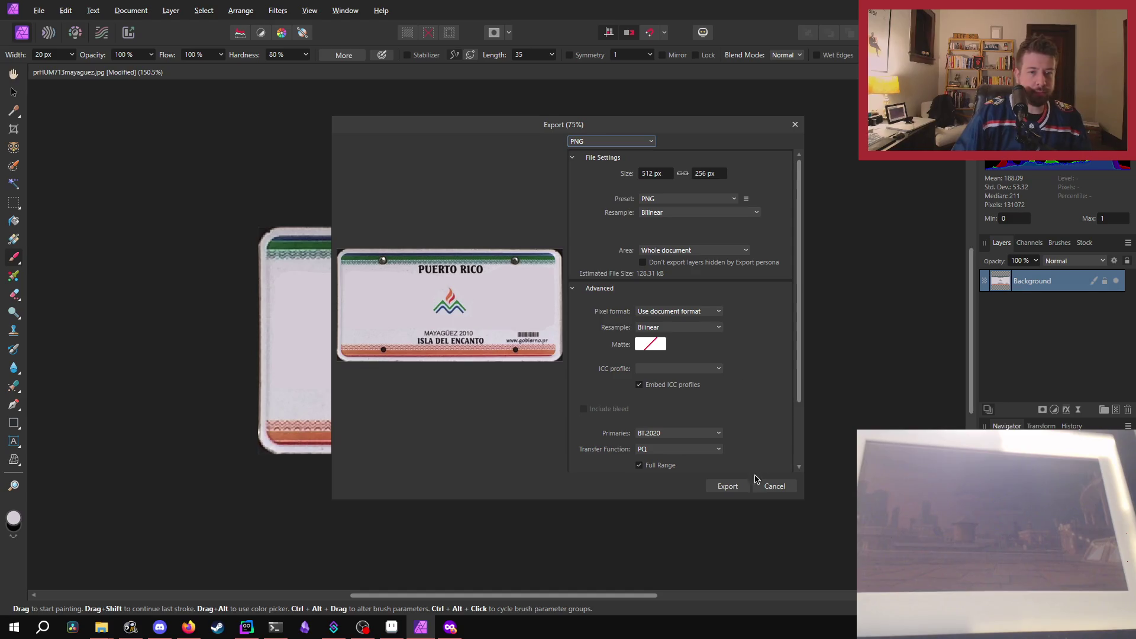
left_click(735, 487)
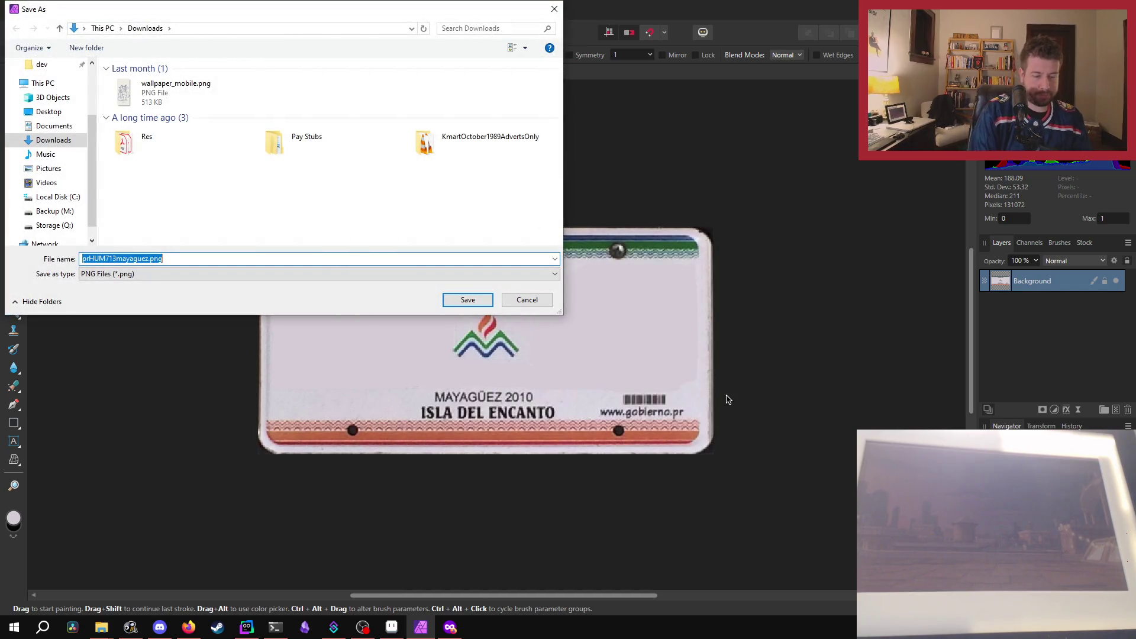
type("pr")
key("Return")
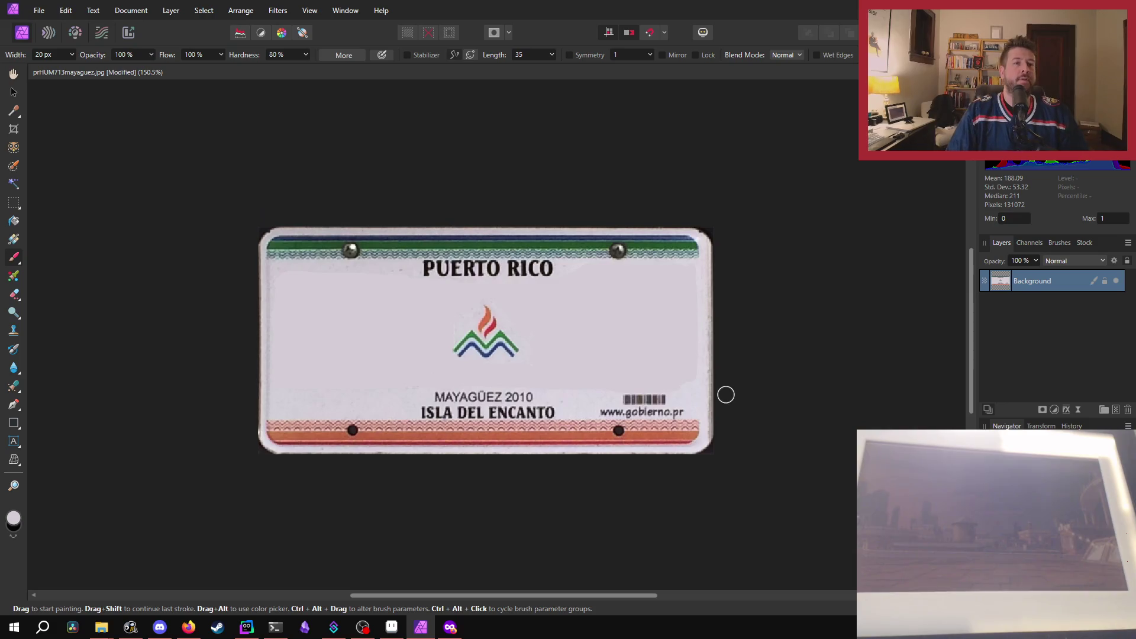
left_click_drag(708, 378, 716, 374)
key("ctrl+z")
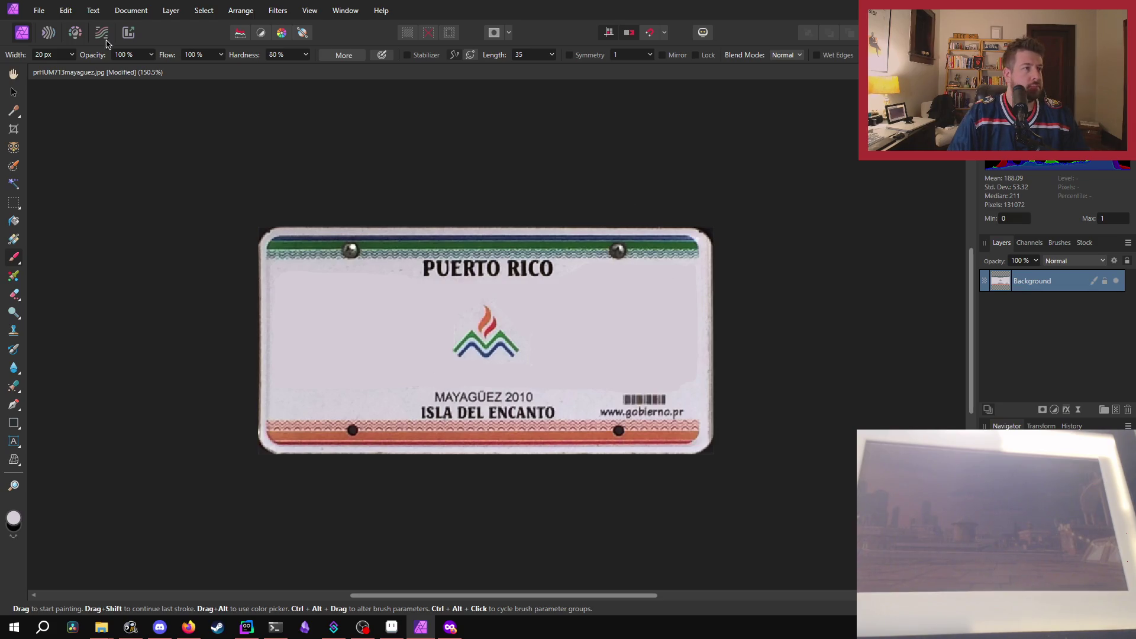
Close all documents, confirming the unsaved-changes prompt, and start File > Open.
left_click(39, 10)
mouse_move(59, 164)
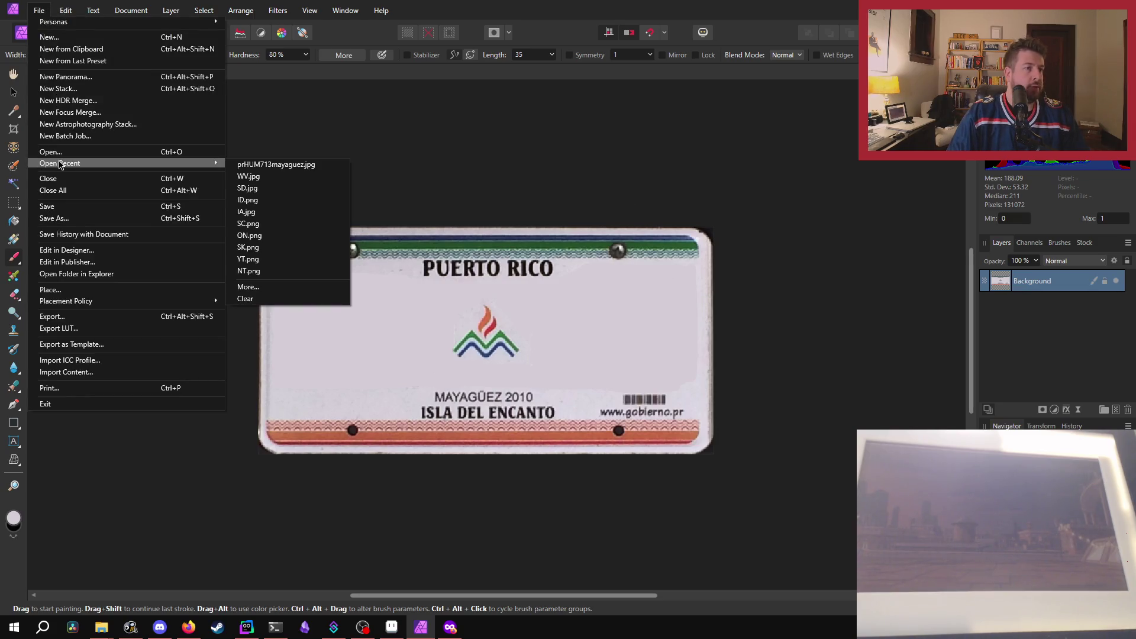
left_click(300, 299)
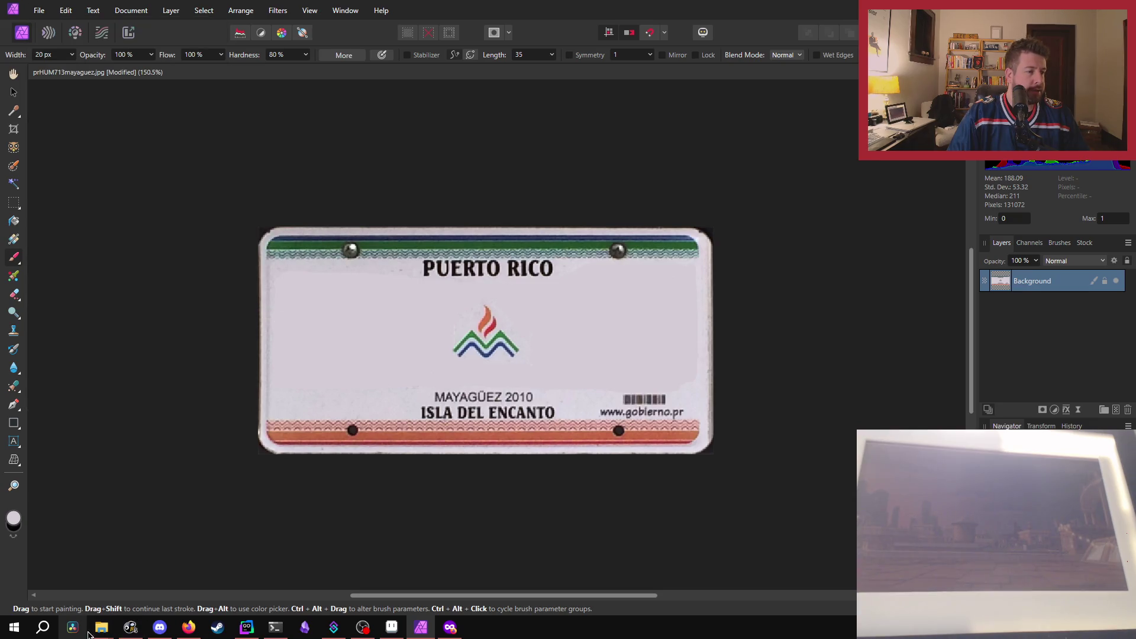
left_click(38, 7)
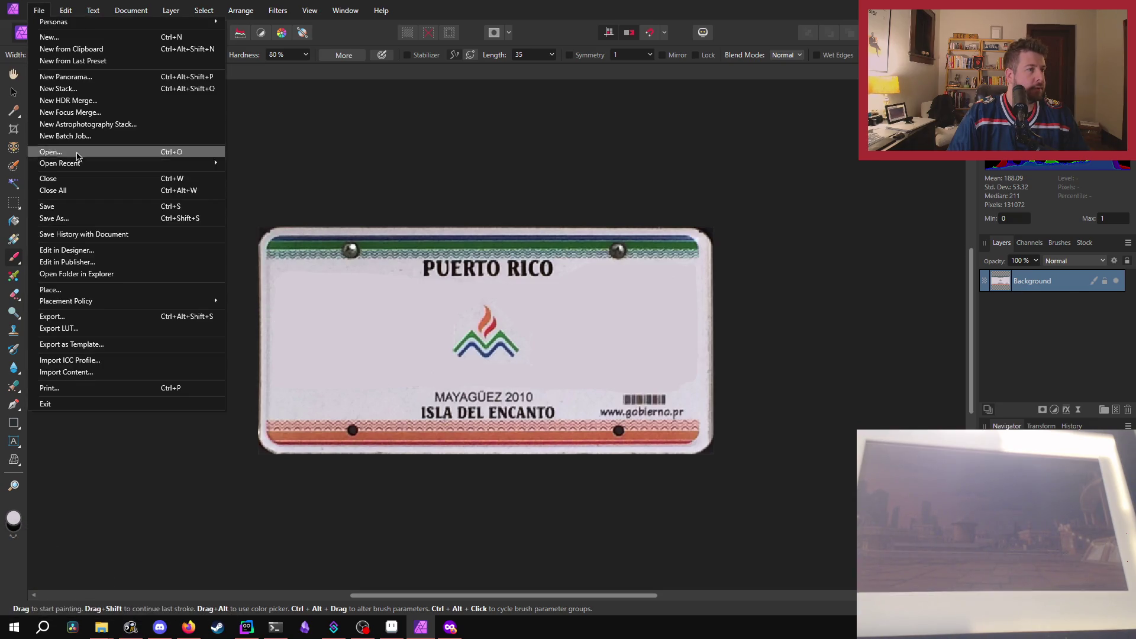
left_click(70, 190)
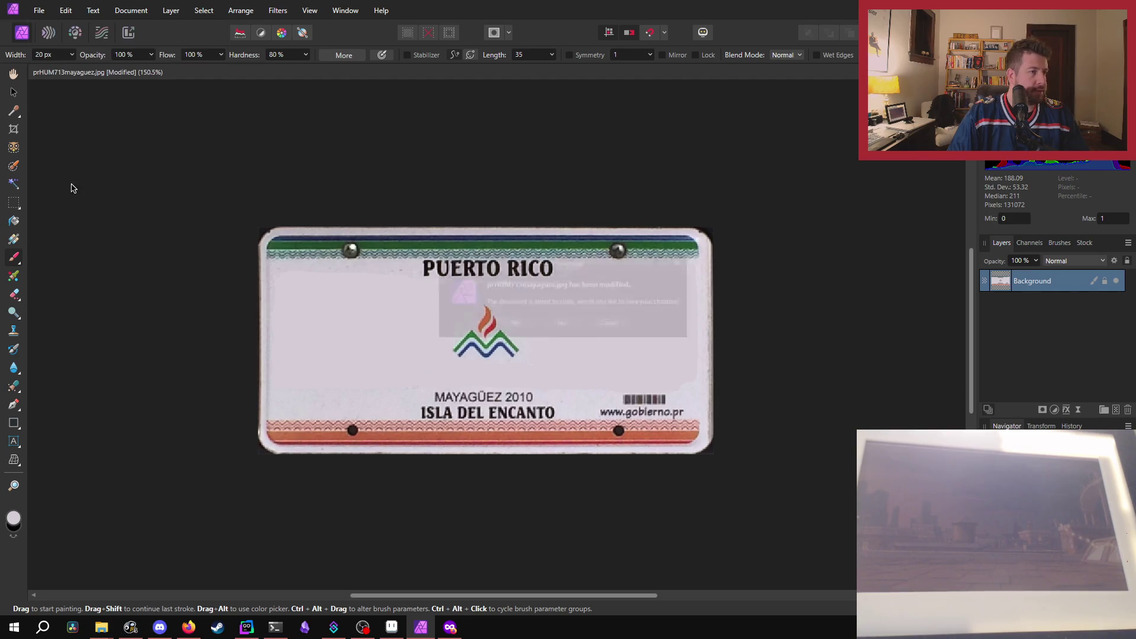
left_click(561, 326)
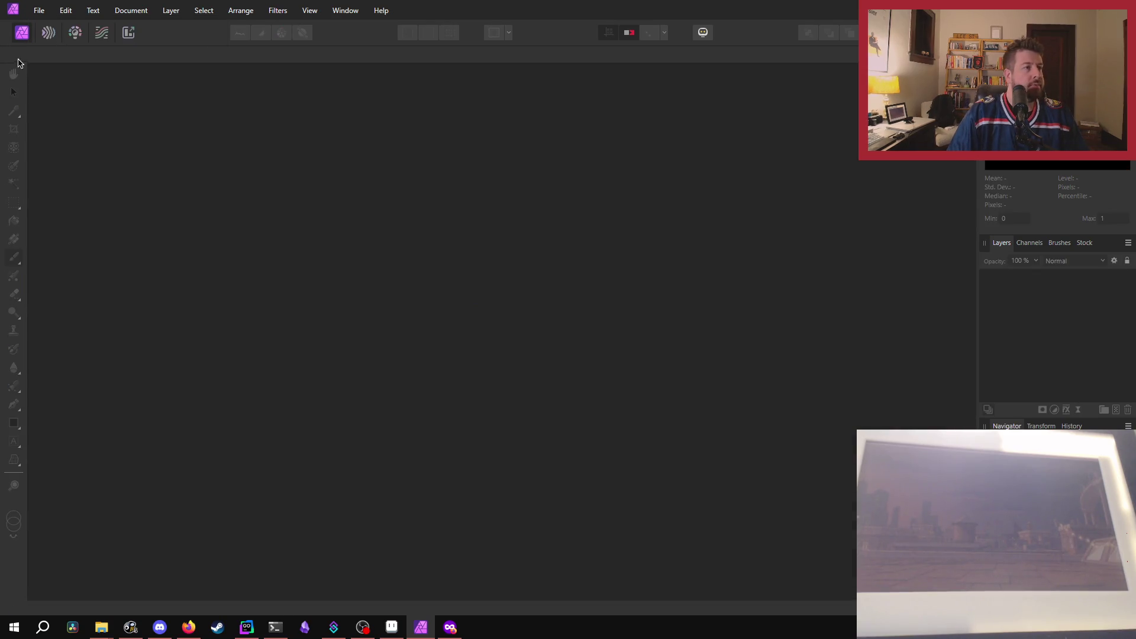
left_click(37, 10)
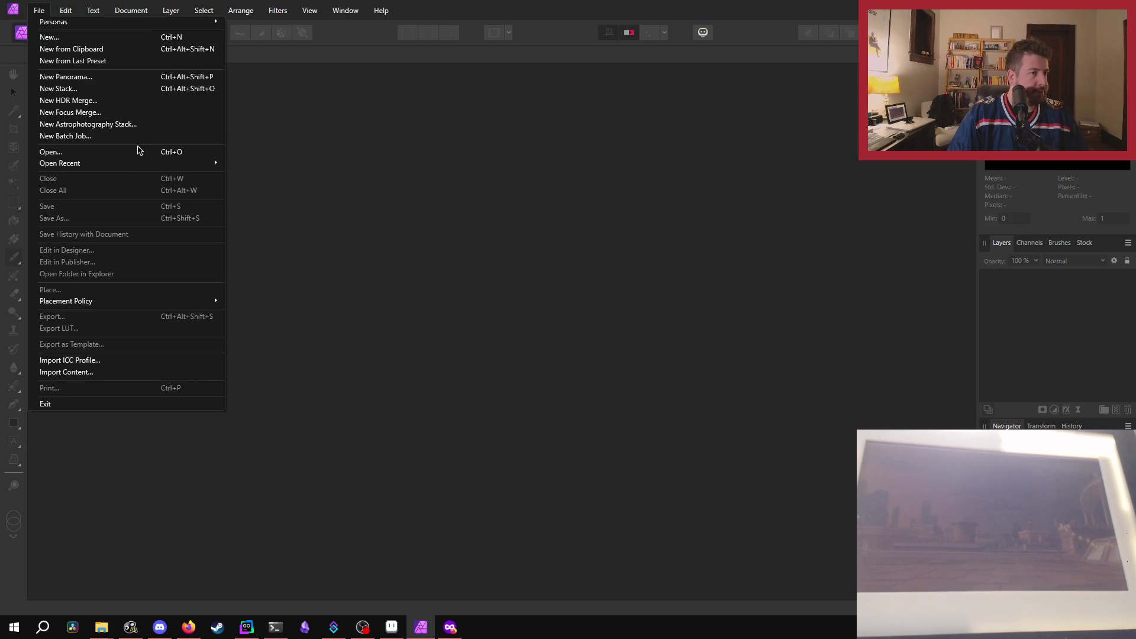
left_click(137, 152)
Delete the prHUM713mayaguez.jpg source file from the Downloads folder.
left_click_drag(181, 98, 730, 249)
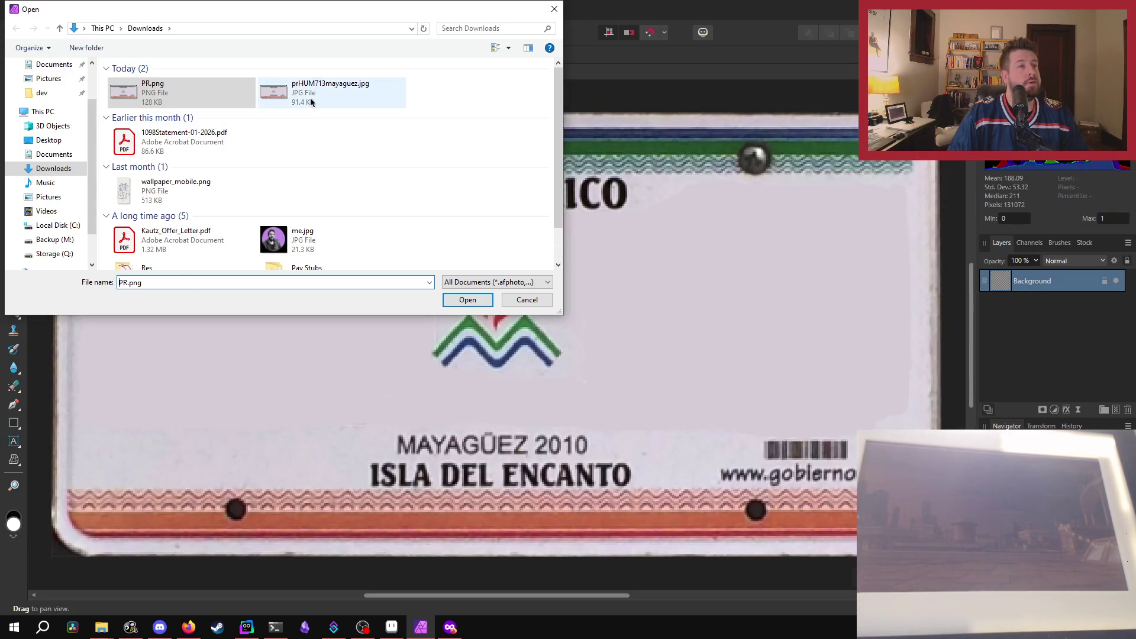
left_click(310, 96)
right_click(310, 98)
left_click(353, 417)
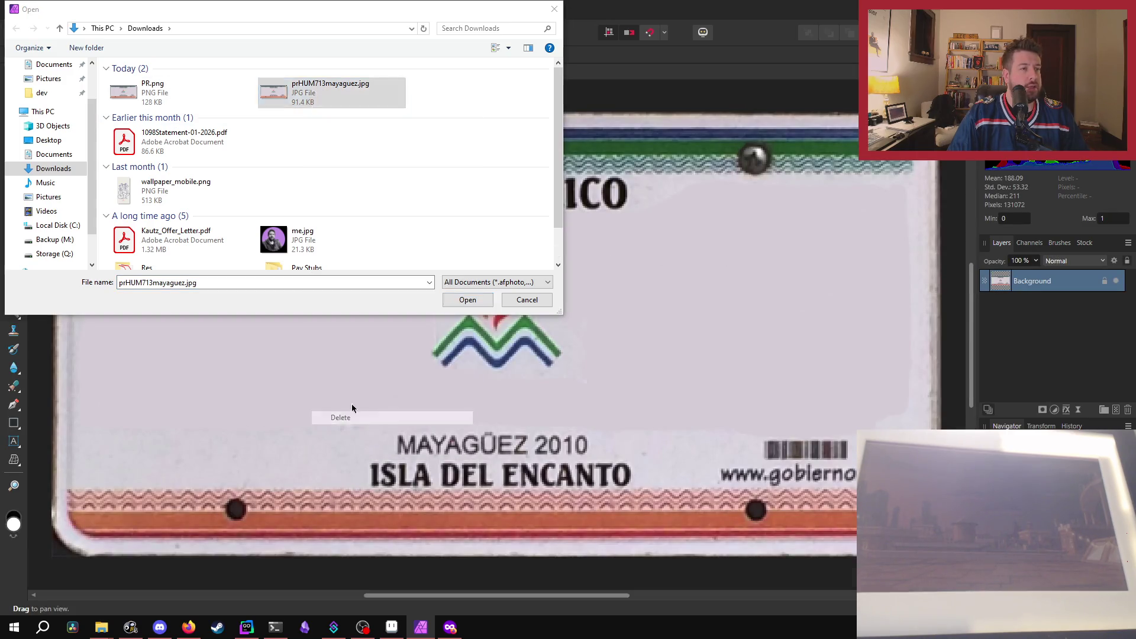
Dismiss the File not found error and cancel the Open dialog without opening anything.
left_click(472, 300)
left_click(644, 318)
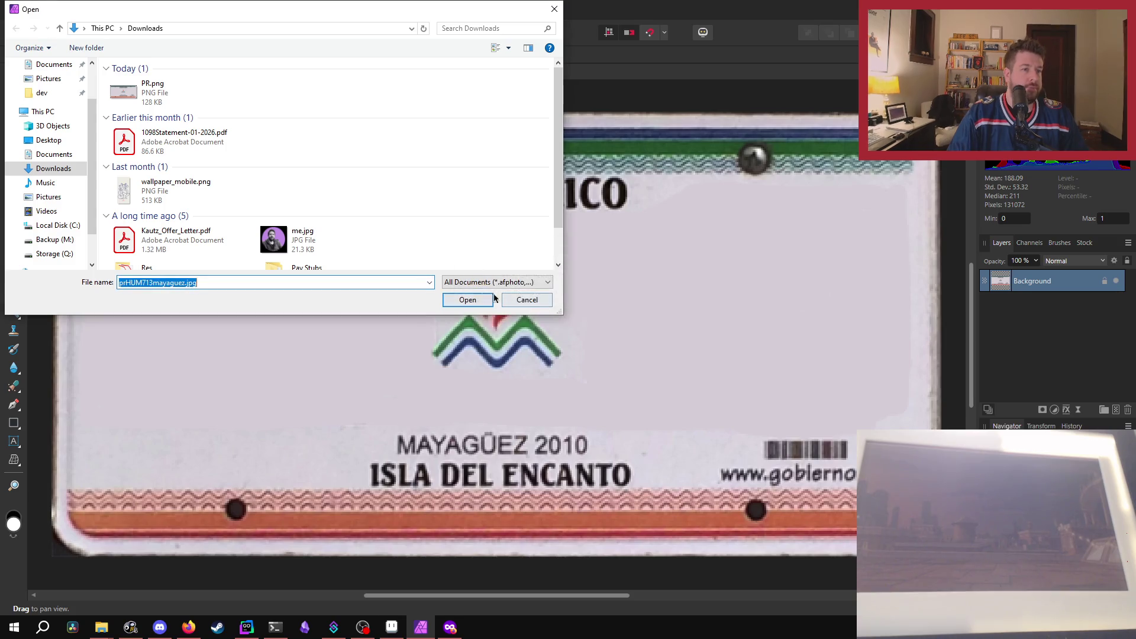
left_click(524, 302)
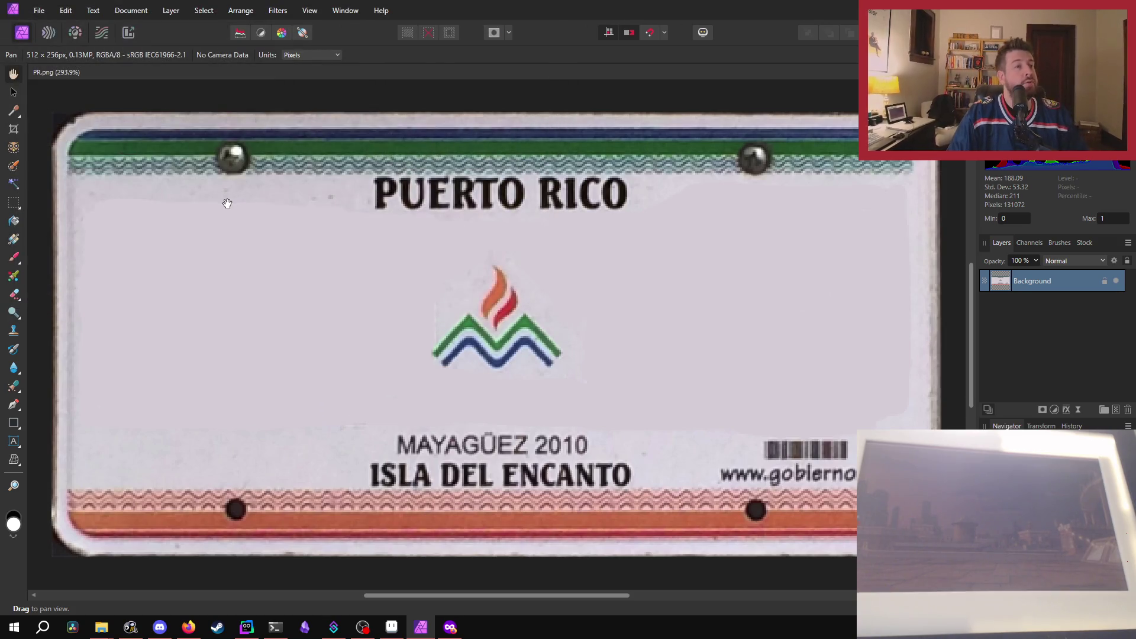
Sample the plate's light lavender-grey background colour and make it the painting colour.
key("i")
left_click(226, 272)
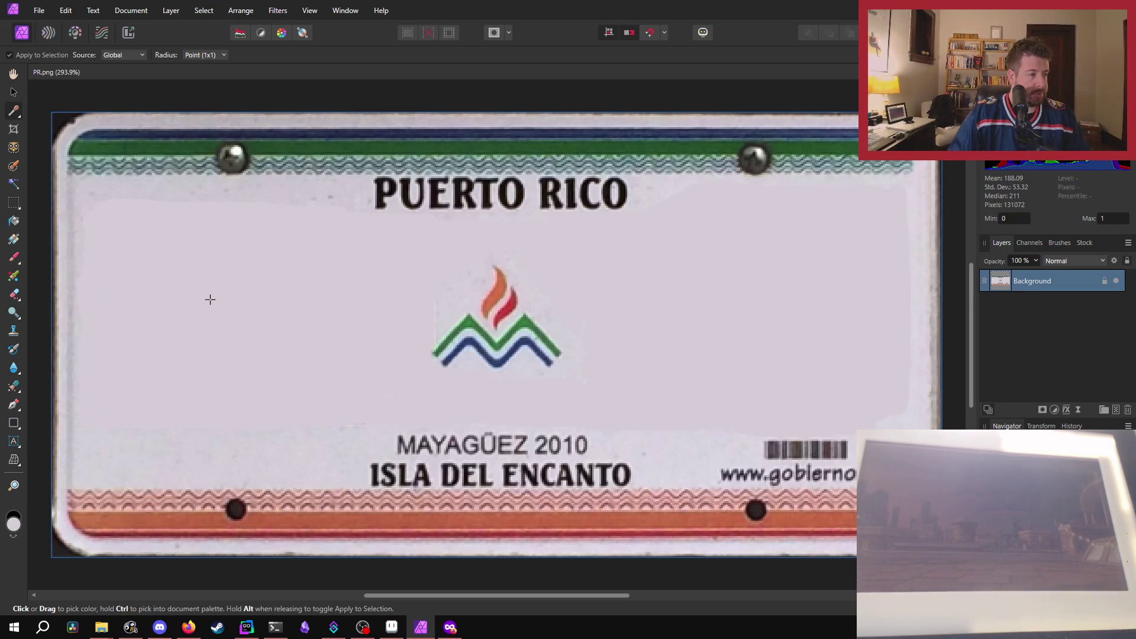
left_click(16, 537)
Brush grey over the upper-left background and above the lower patterned band, then save PR.png.
key("b")
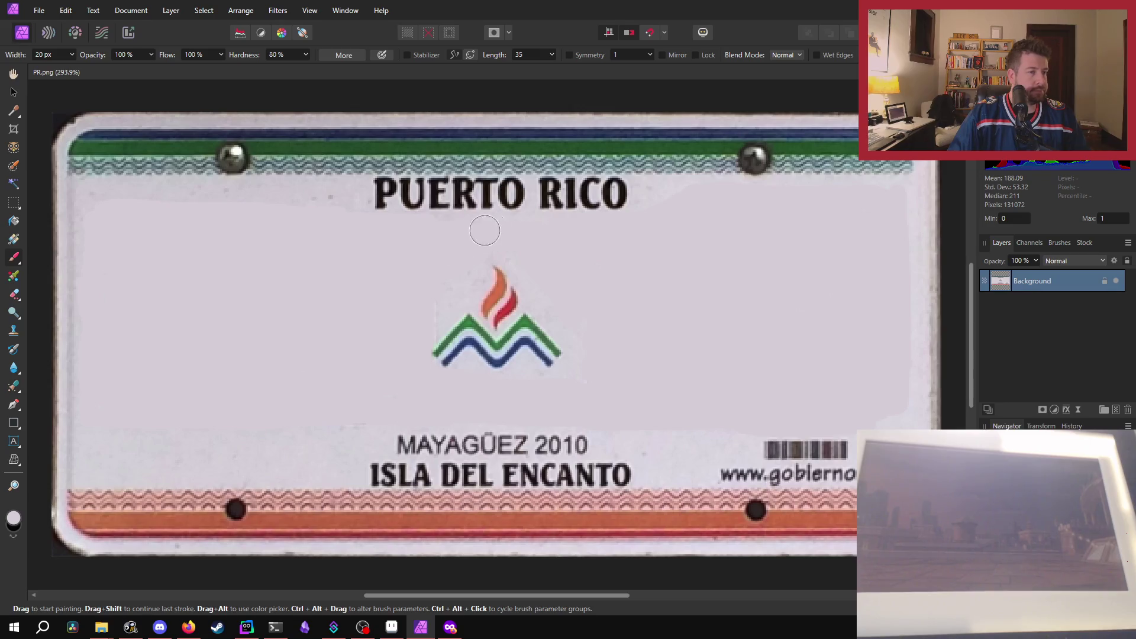
mouse_move(247, 200)
left_mouse_down()
mouse_move(110, 199)
mouse_move(89, 253)
left_mouse_up()
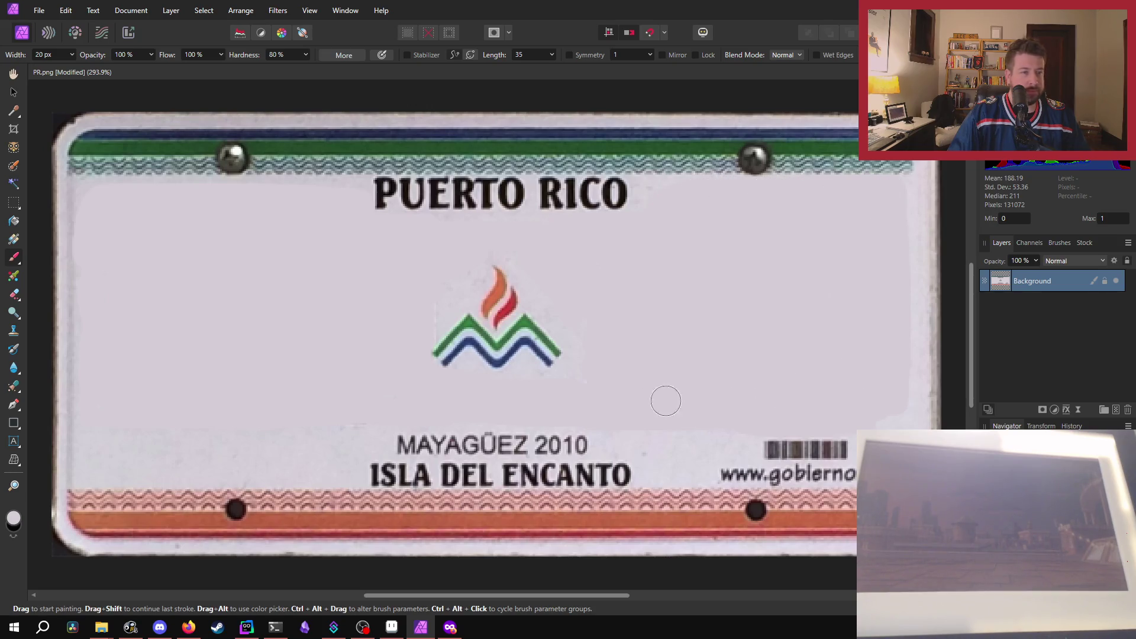
left_click_drag(94, 429, 349, 422)
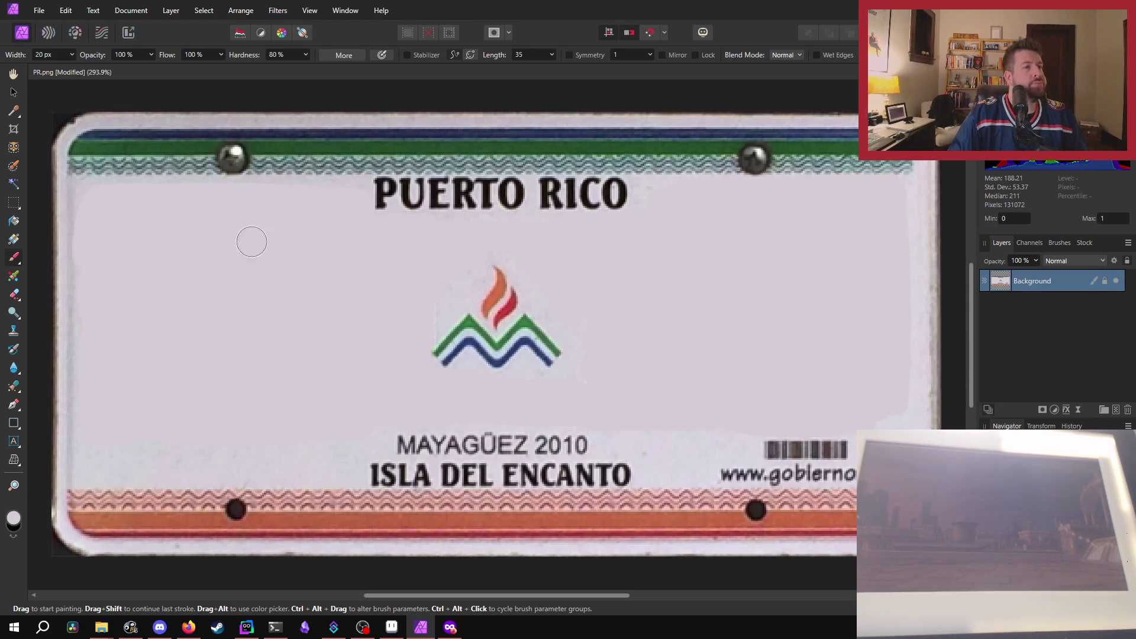
key("ctrl+s")
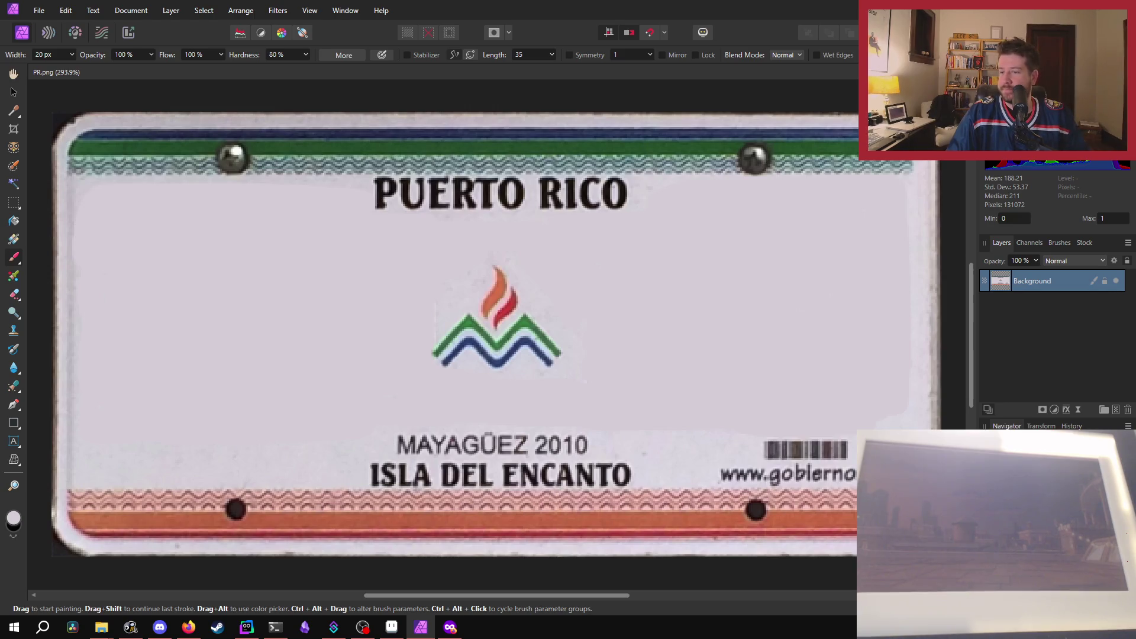
key("alt+Tab")
key("alt+Tab")
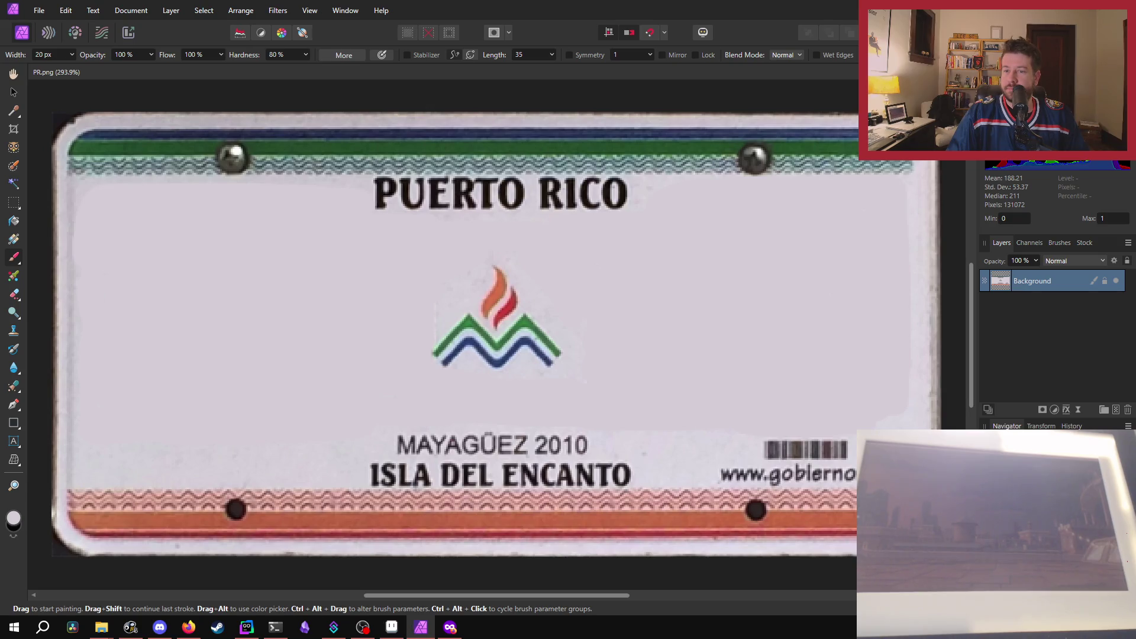
key("alt+Tab")
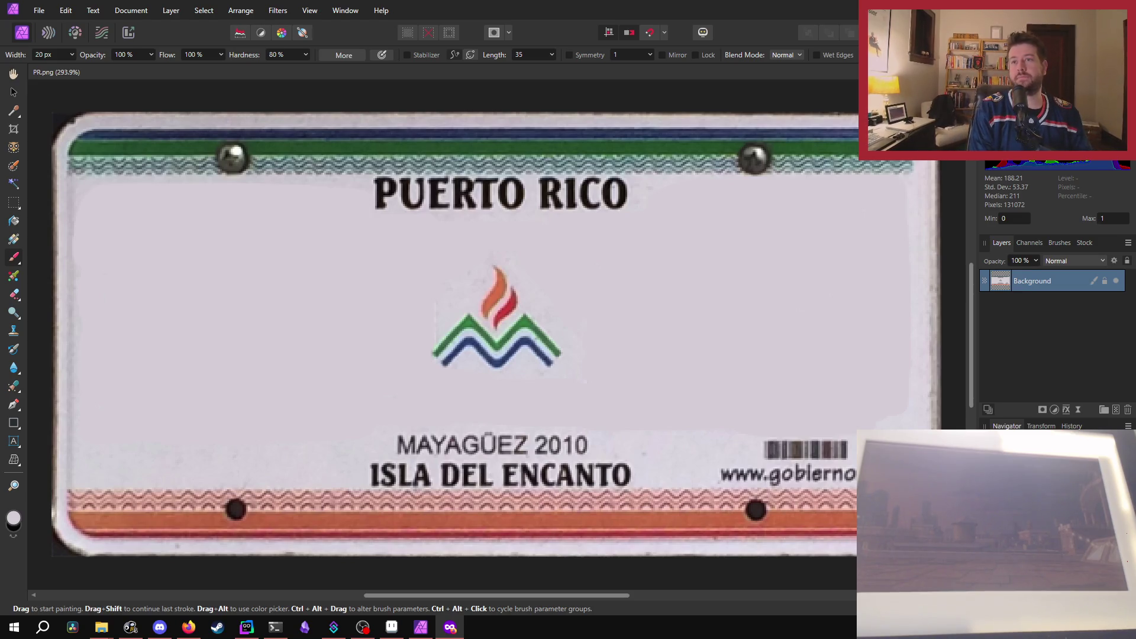
key("alt+Tab")
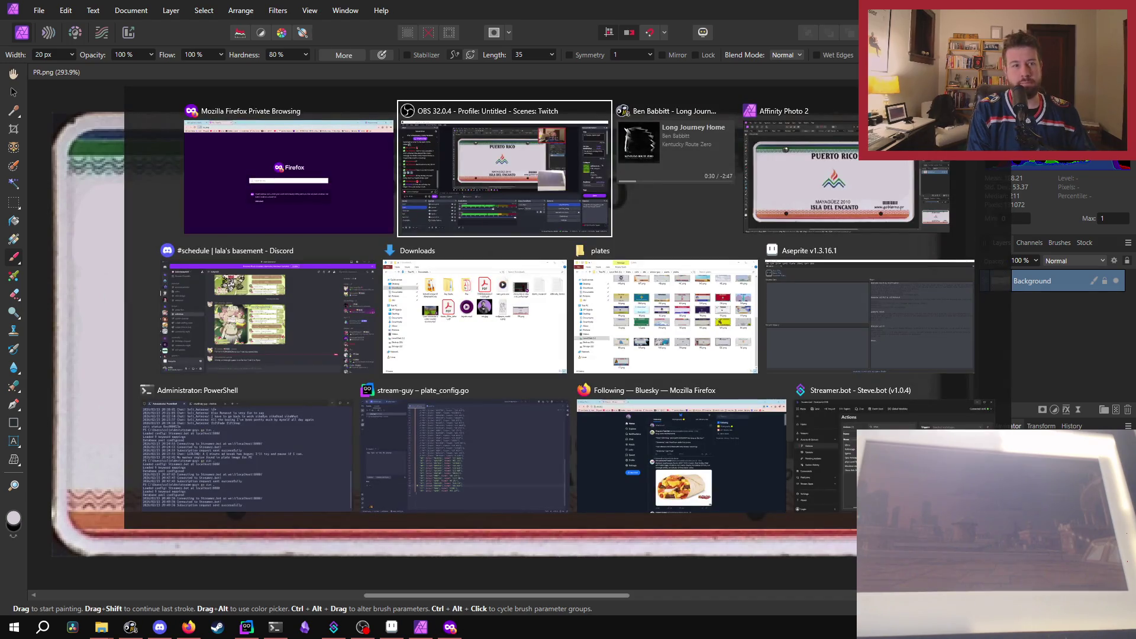
Dab the light grey brush colour onto one more spot of the plate background.
key("Escape")
key("alt+Tab")
key("Escape")
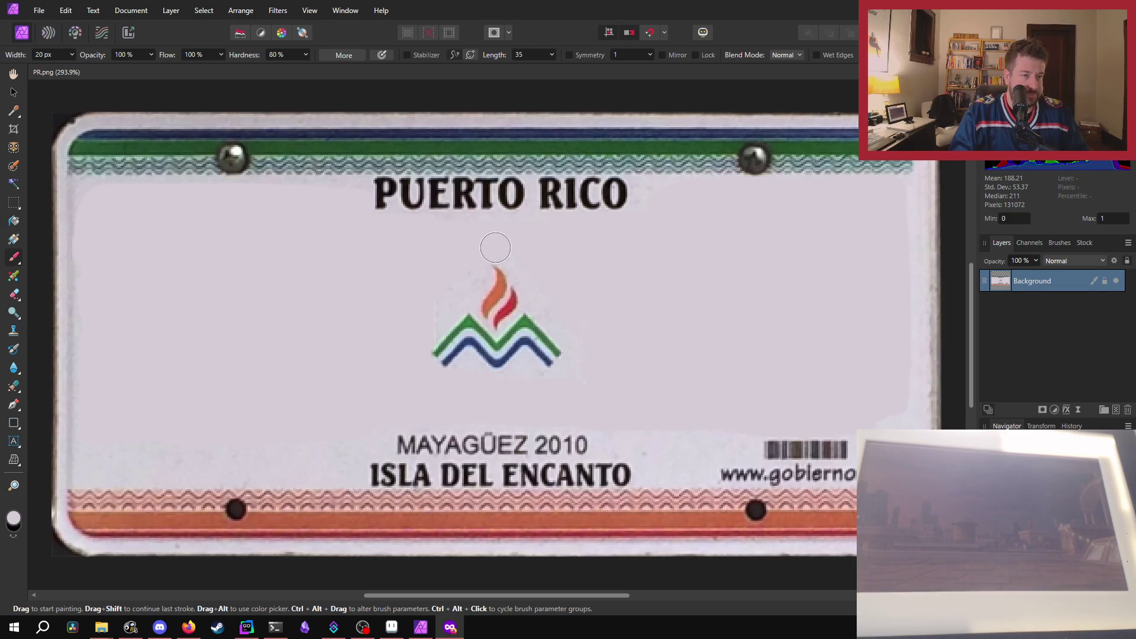
left_click(524, 244)
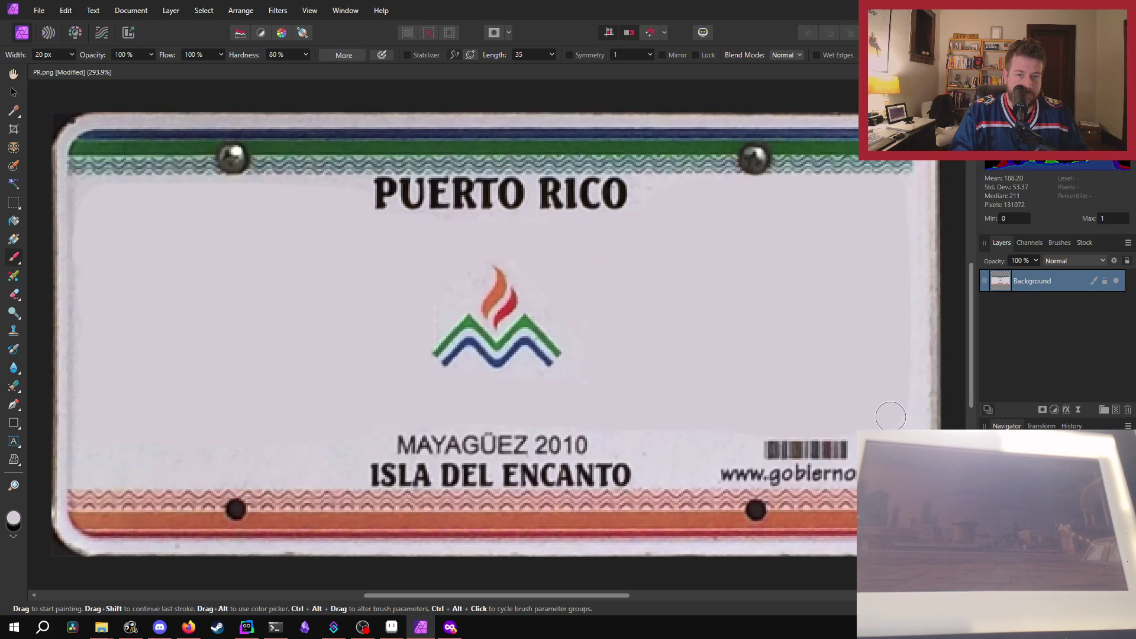
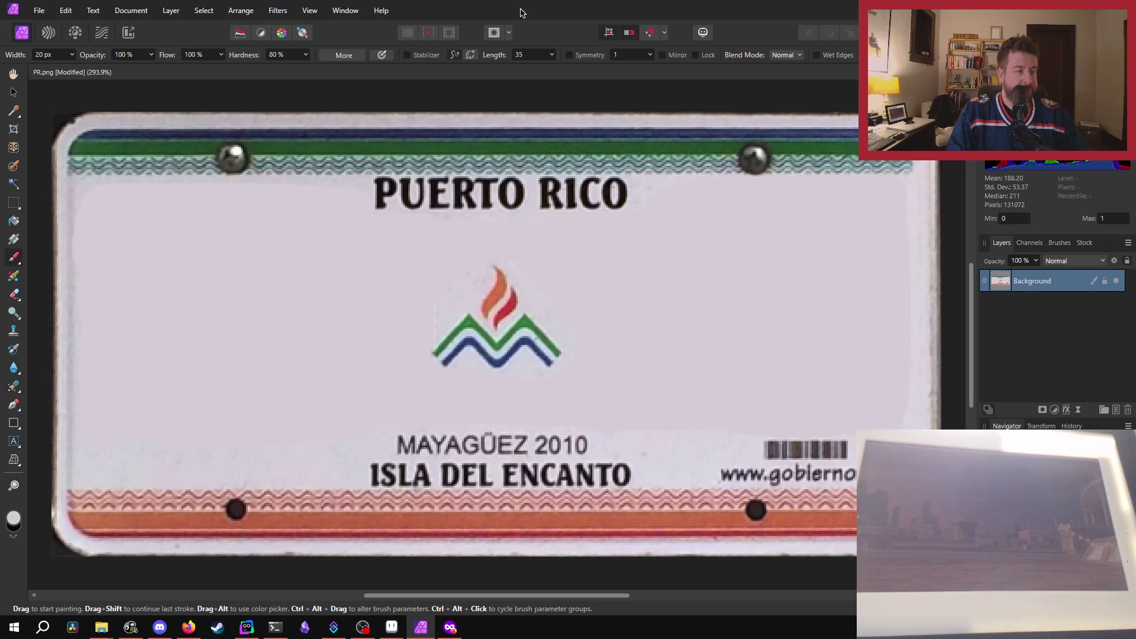
Save PR.png in Affinity Photo and switch over to Aseprite.
key("ctrl+s")
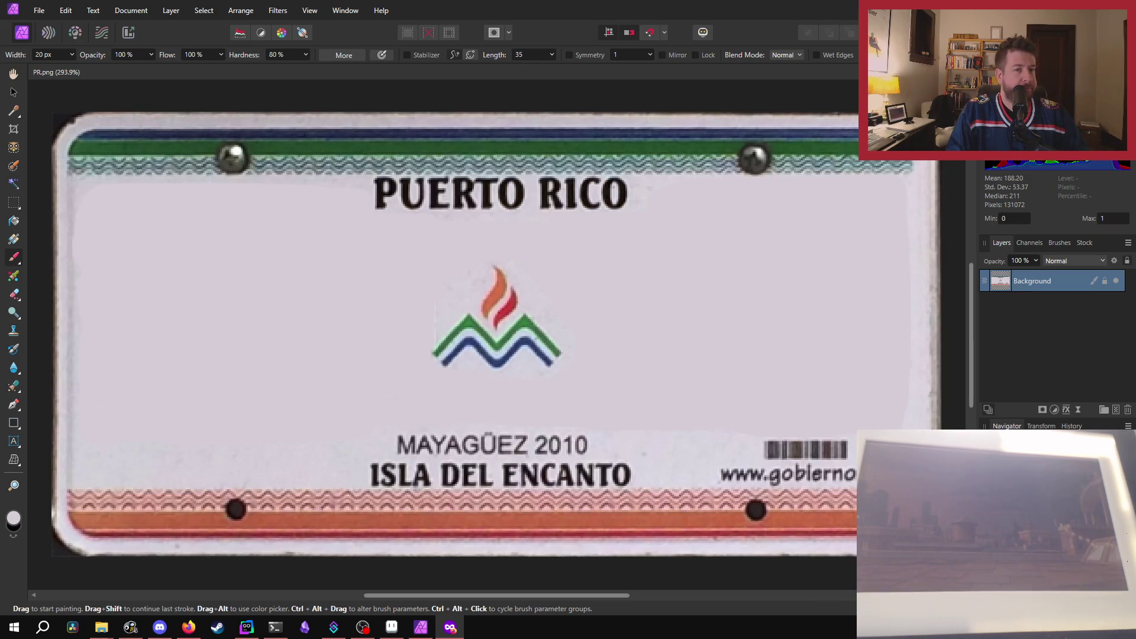
left_click(420, 628)
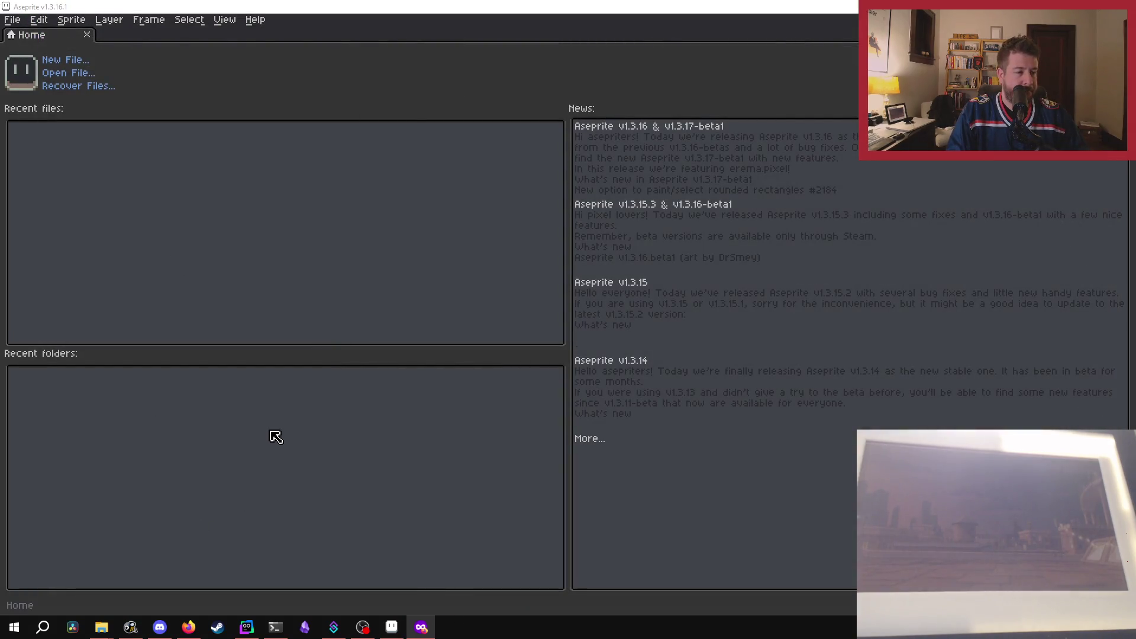
Switch from Aseprite to the Bluesky Following feed in Firefox.
mouse_move(102, 627)
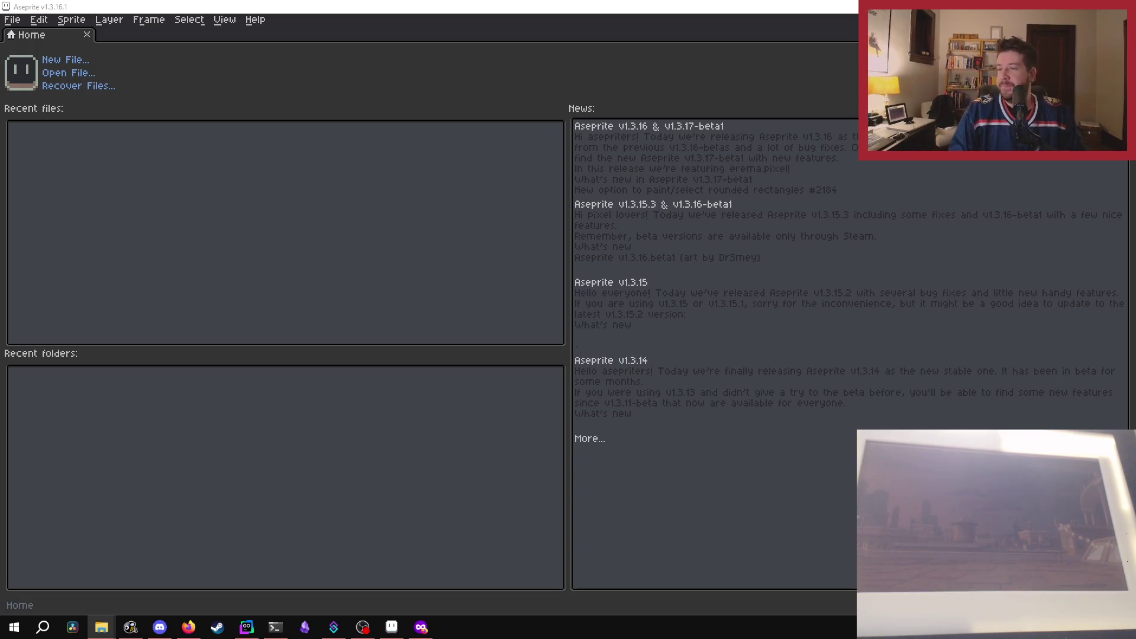
key("alt+Tab")
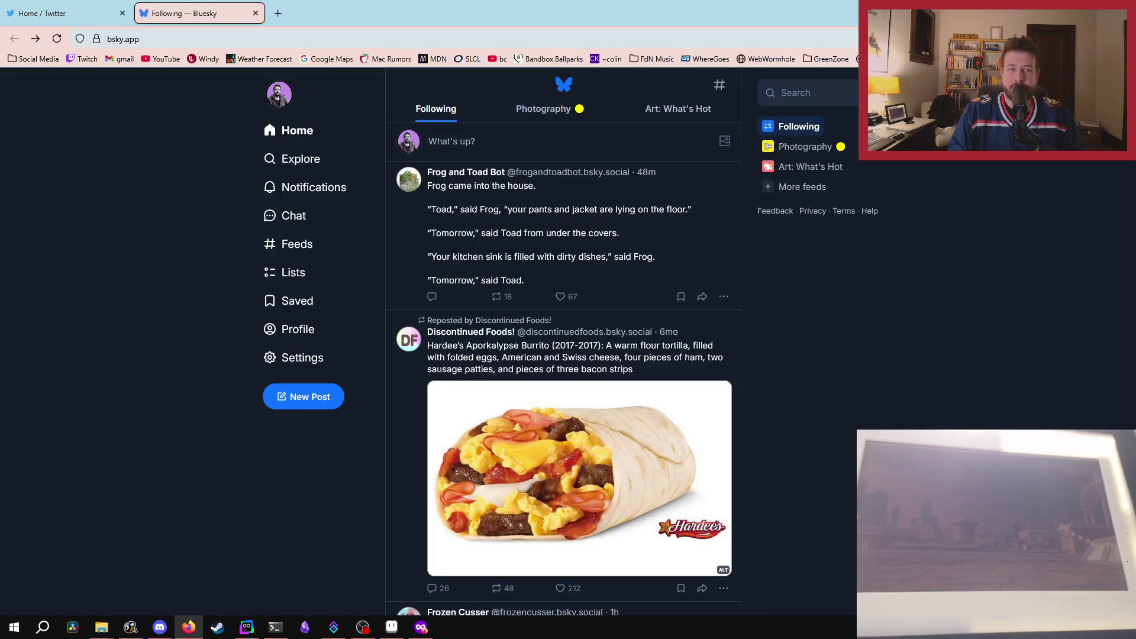
Return to Aseprite with the Puerto Rico plate PR.png open.
key("alt+Tab")
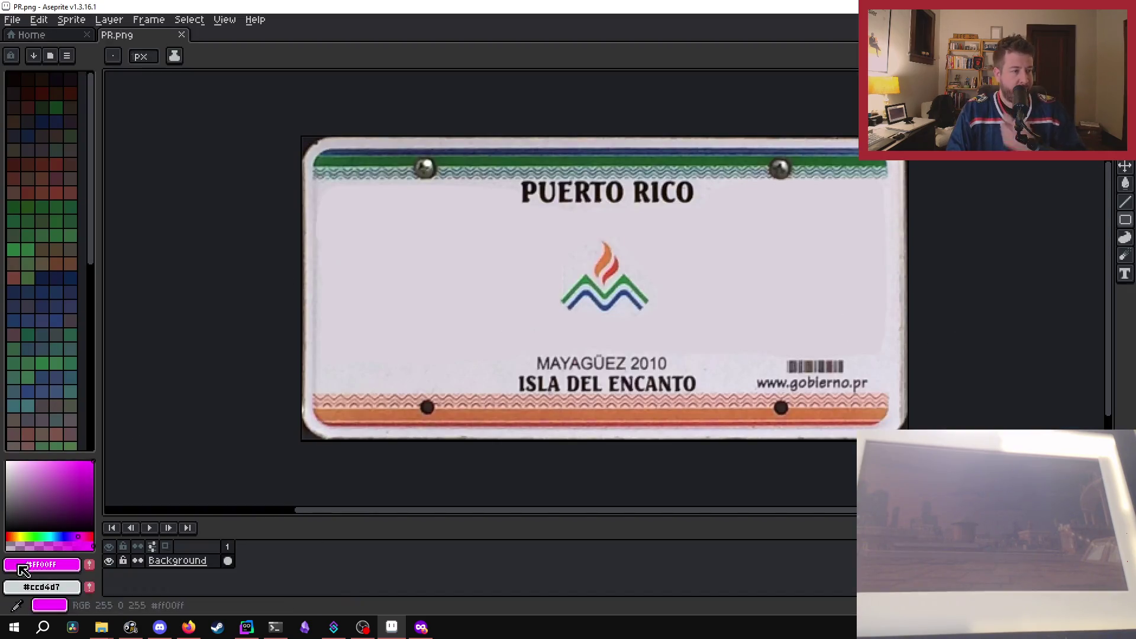
Draw magenta boxes left and right of the plate logo, save PR.png, and switch to the terminal.
mouse_move(326, 204)
left_mouse_down()
mouse_move(565, 343)
mouse_move(559, 353)
left_mouse_up()
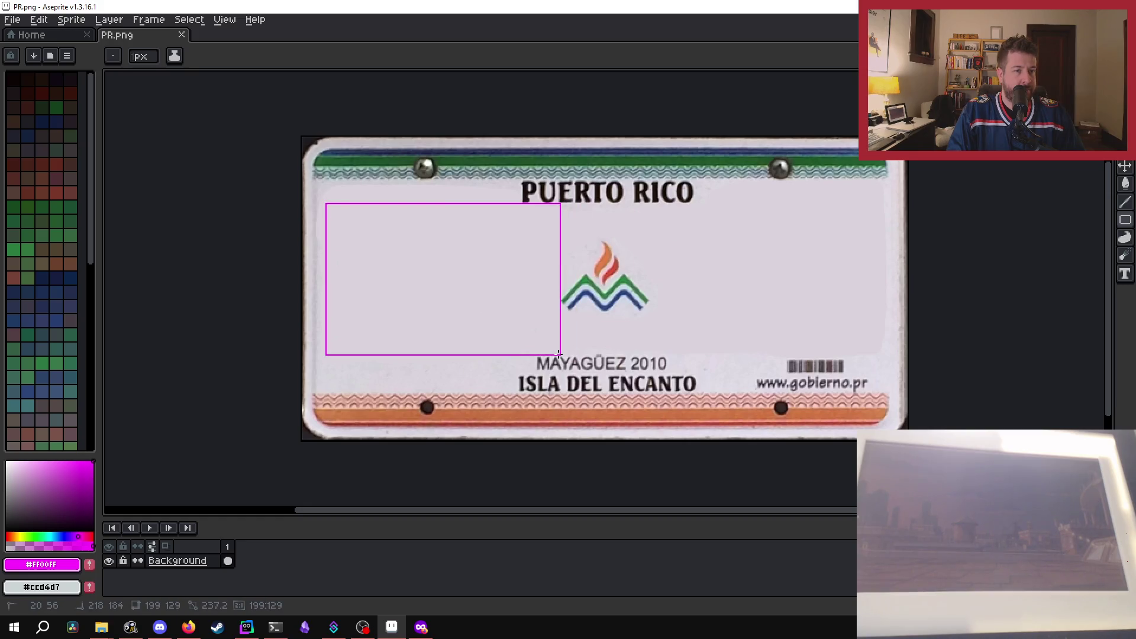
key("ctrl+z")
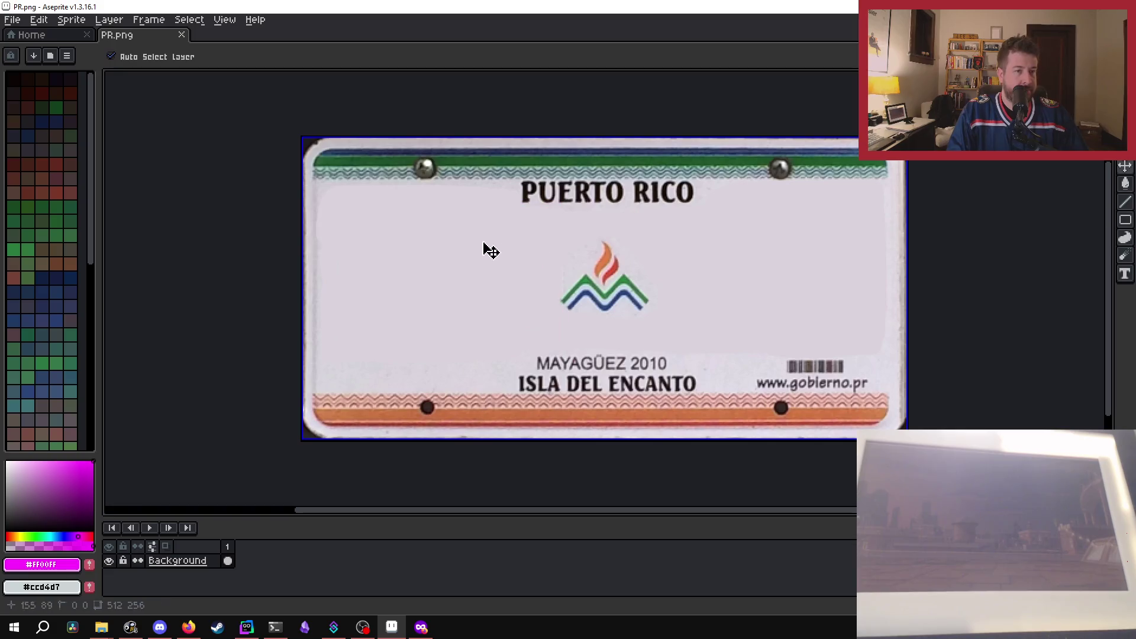
mouse_move(329, 206)
left_mouse_down()
mouse_move(533, 249)
mouse_move(560, 353)
left_mouse_up()
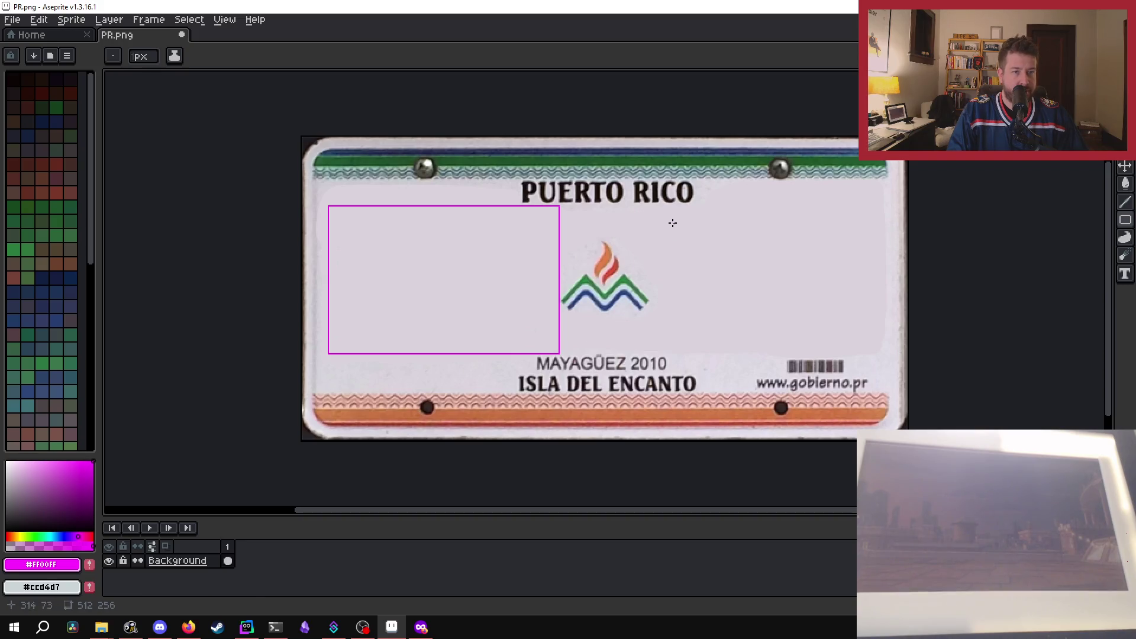
left_click_drag(691, 341, 873, 353)
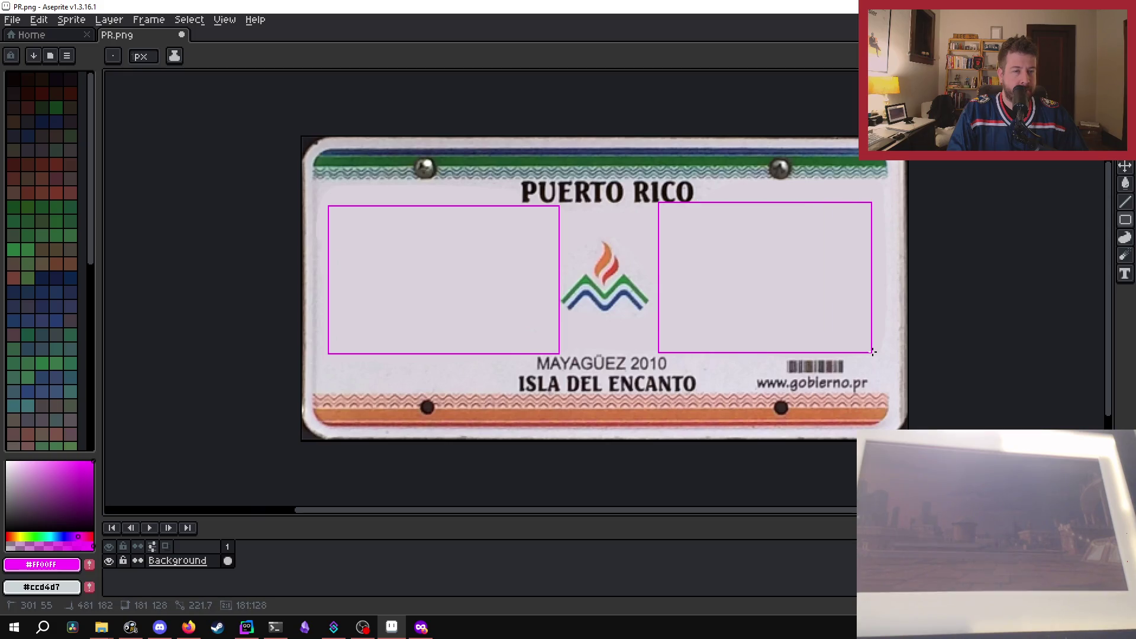
key("ctrl+z")
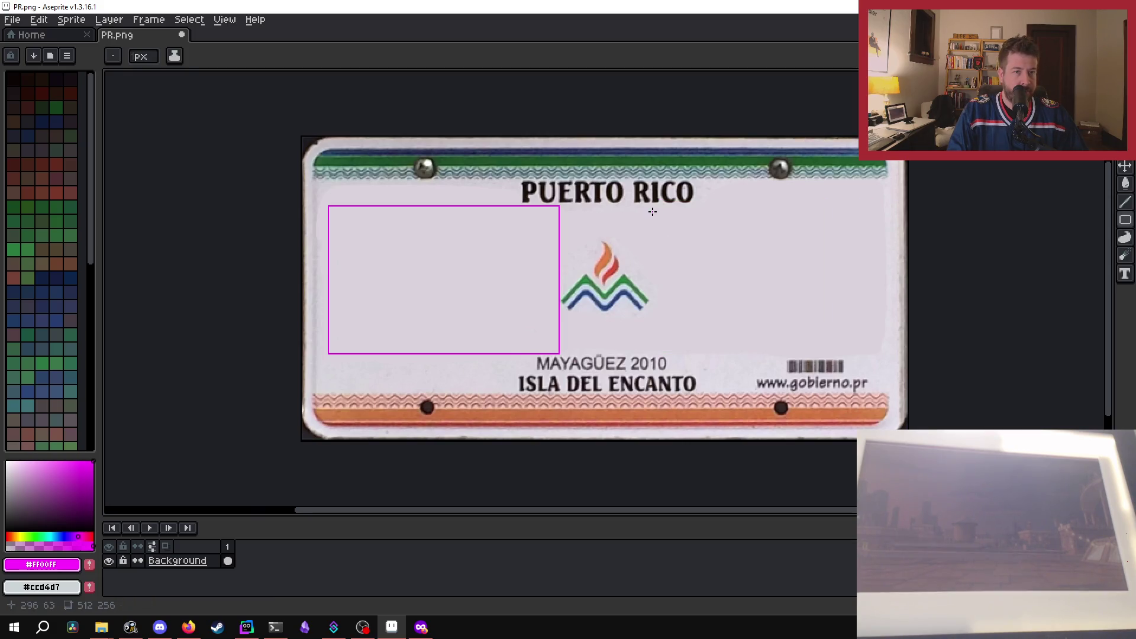
mouse_move(652, 206)
left_mouse_down()
mouse_move(678, 345)
mouse_move(875, 351)
left_mouse_up()
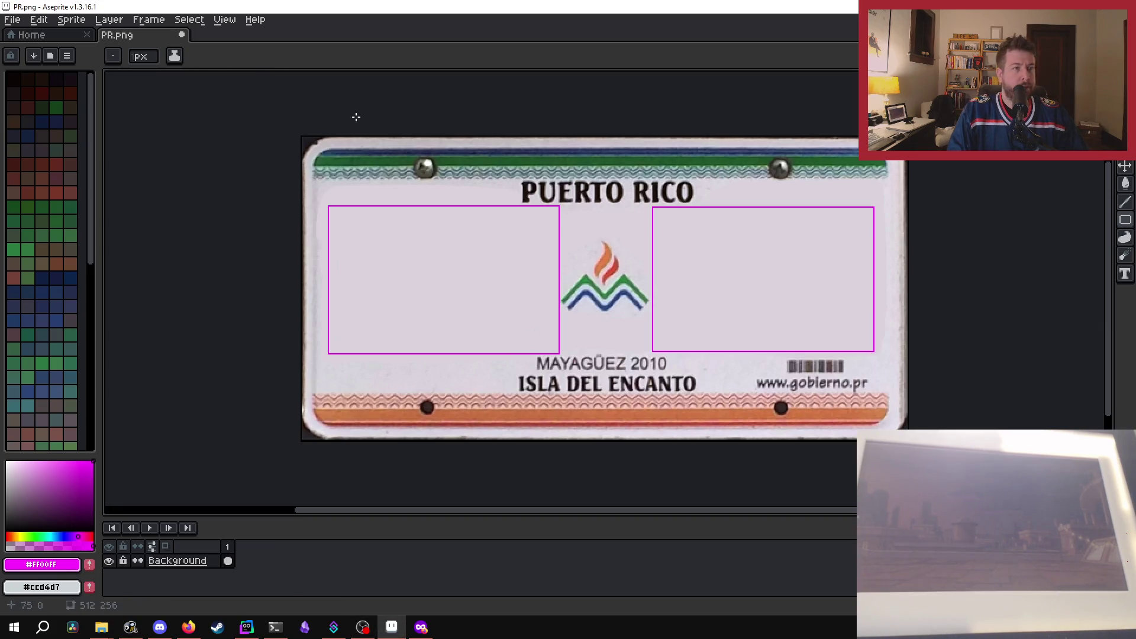
key("ctrl+s")
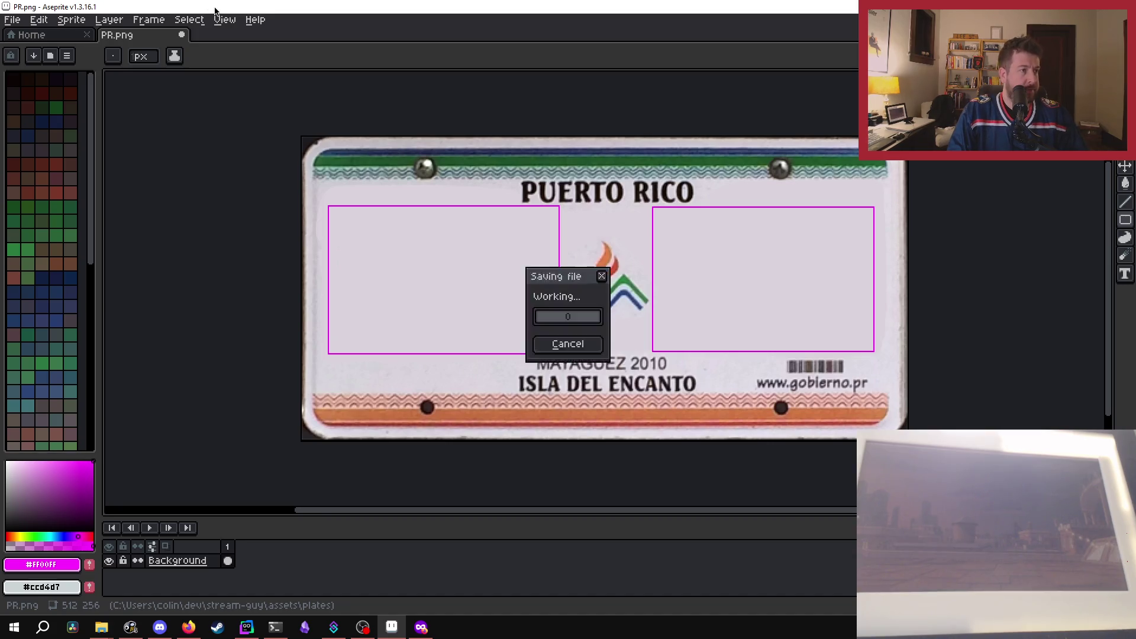
left_click(275, 627)
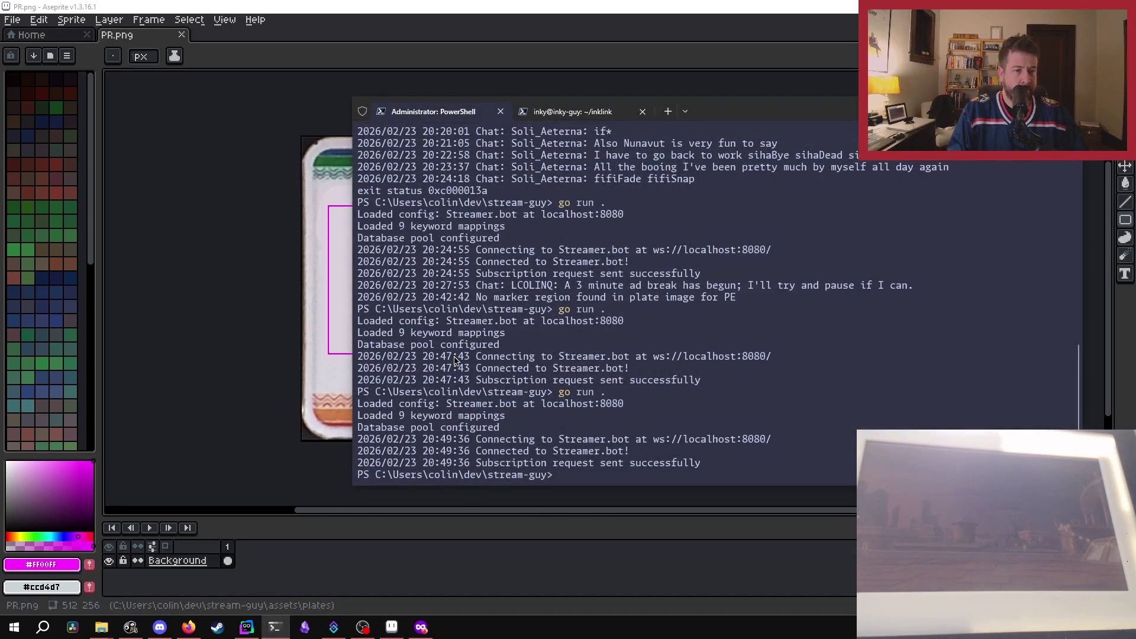
Clear the terminal and rerun Stream Guy with go run.
type("clear")
key("Return")
key("Up")
key("Return")
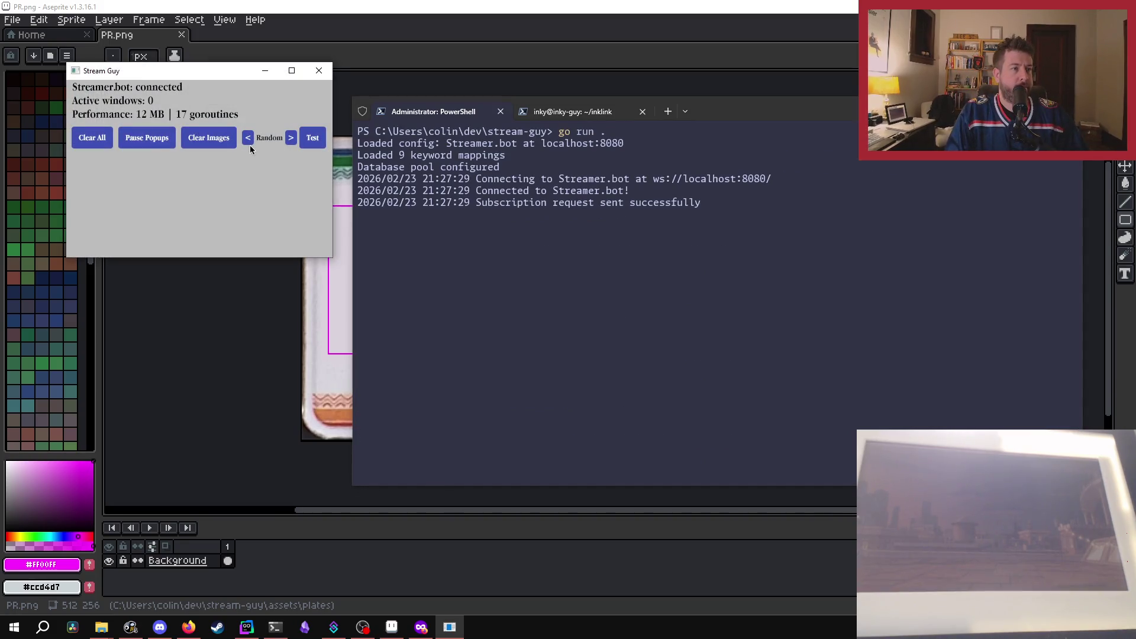
Show a test PR plate, close the popup and app, and return to GoLand.
left_click(248, 140)
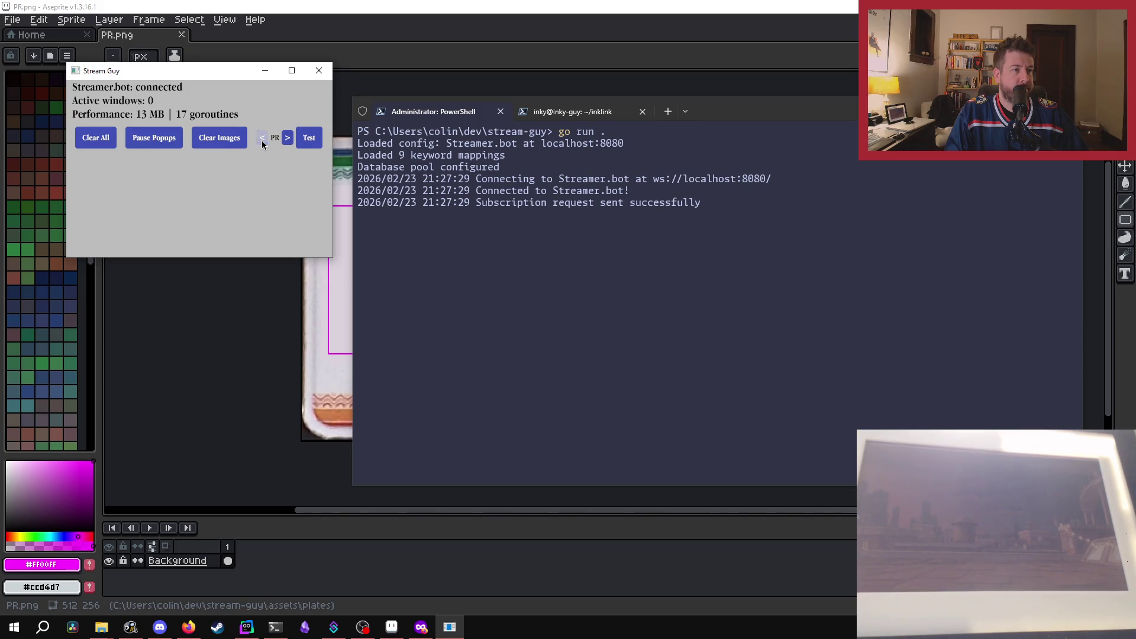
left_click(309, 142)
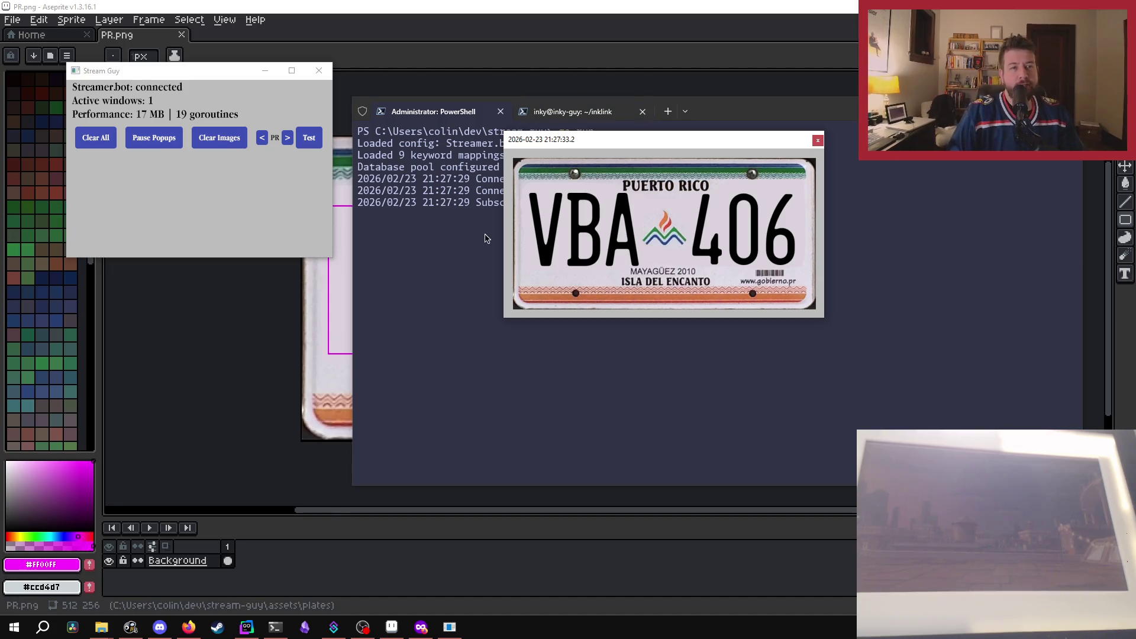
left_click(818, 142)
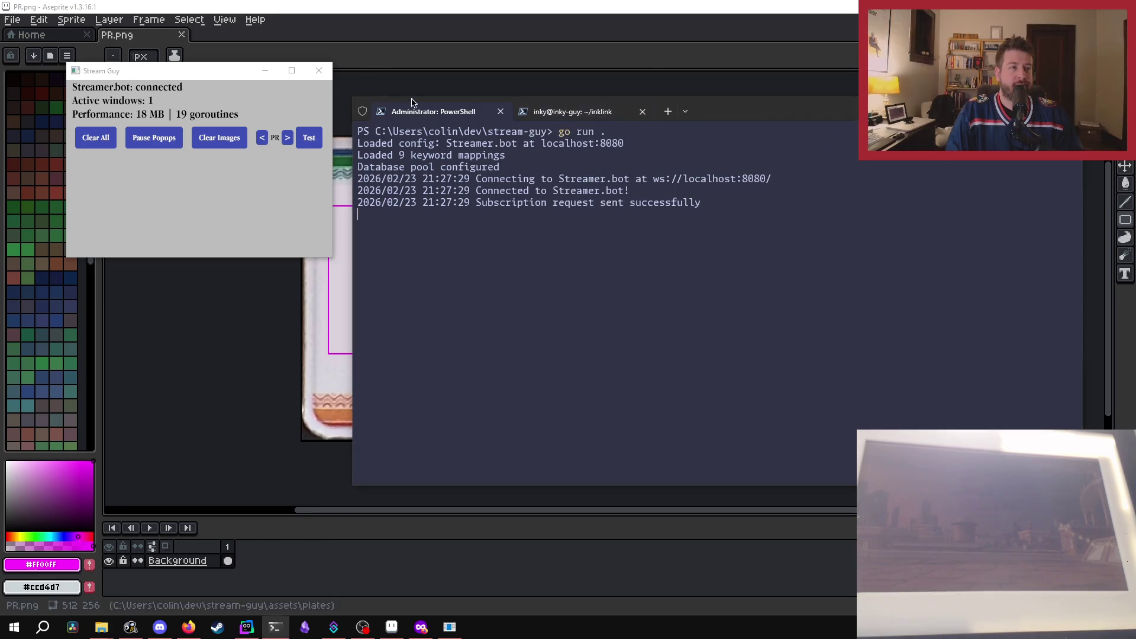
left_click(323, 72)
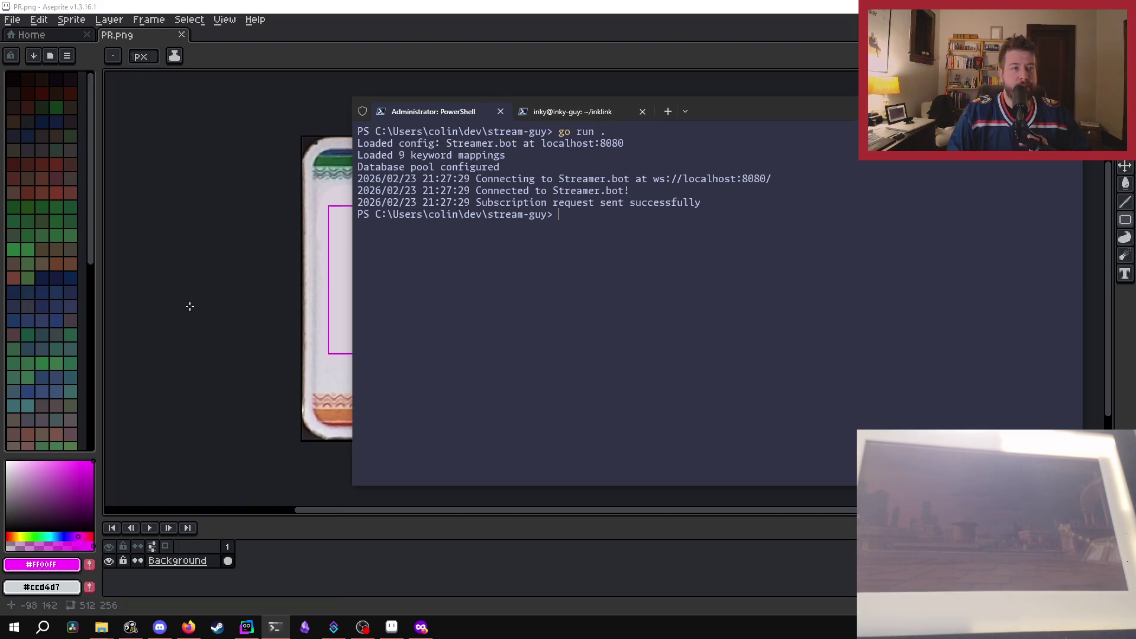
left_click(247, 632)
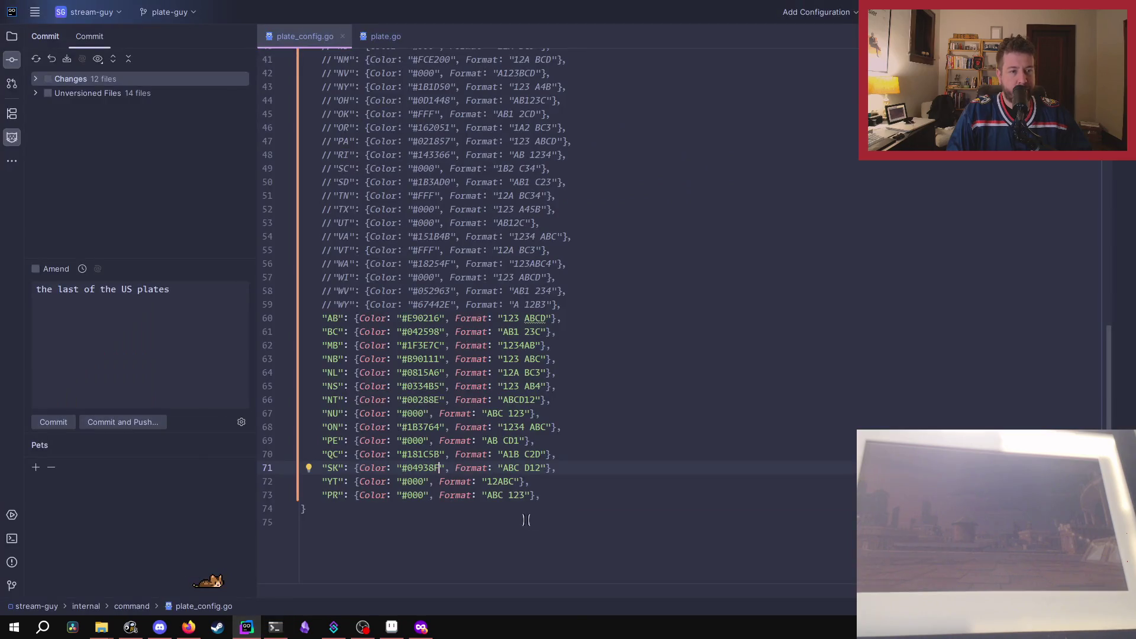
Replace the PR format text on line 73 of plate_config.go with ABC.
left_click_drag(487, 495, 513, 495)
type("ABC")
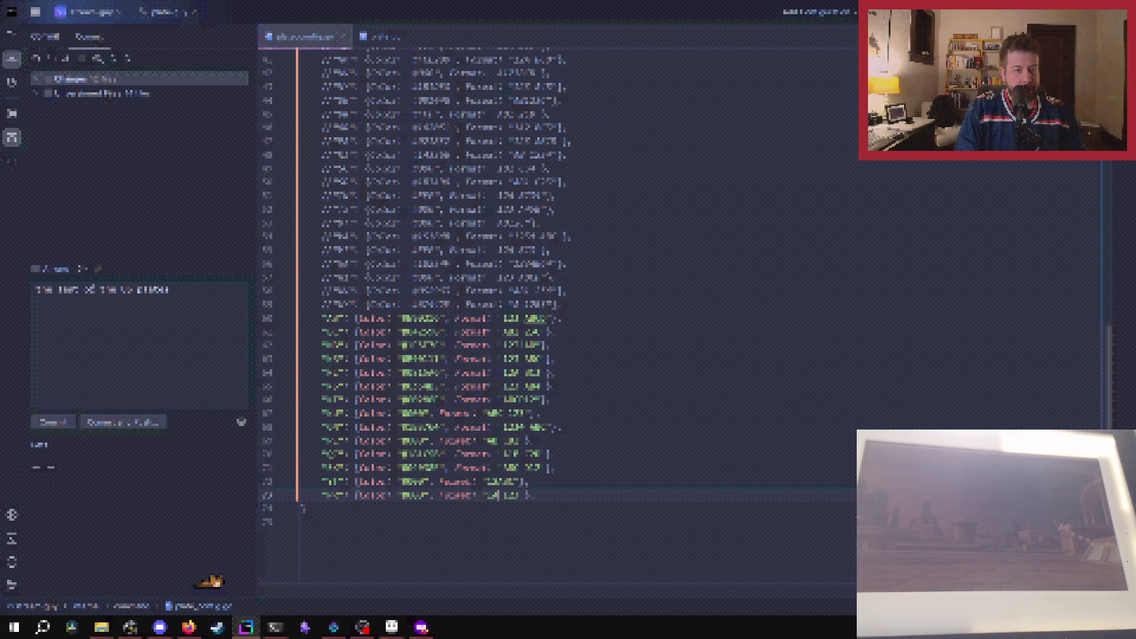
key("Right")
key("Right")
key("Right")
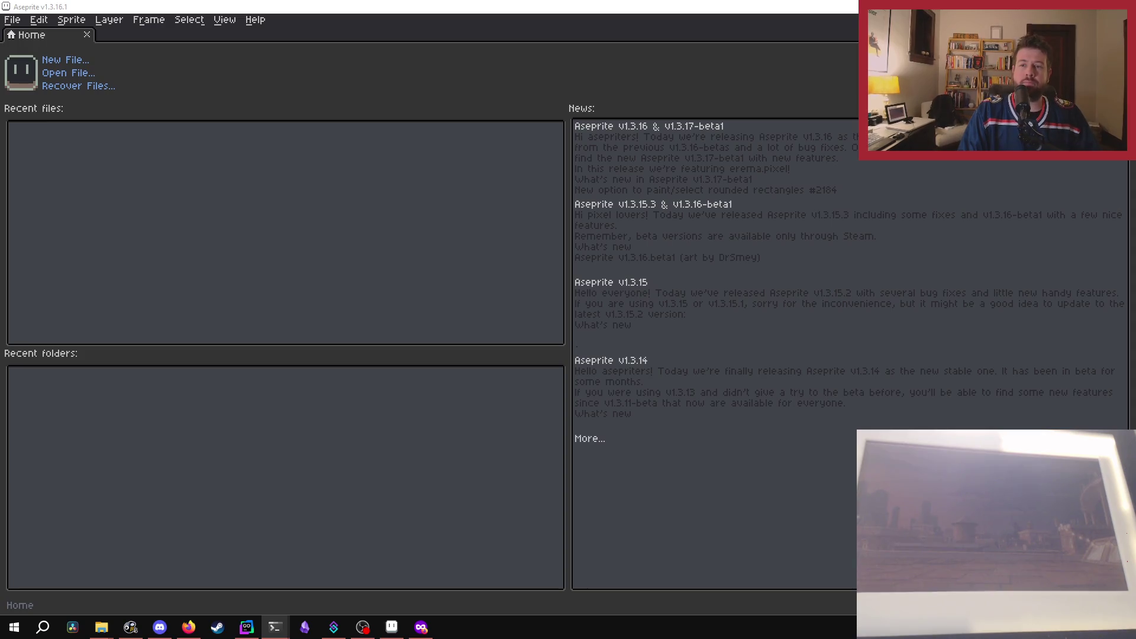
Rerun Stream Guy in the PowerShell terminal, then bring up Aseprite and quit it.
key("alt+Tab")
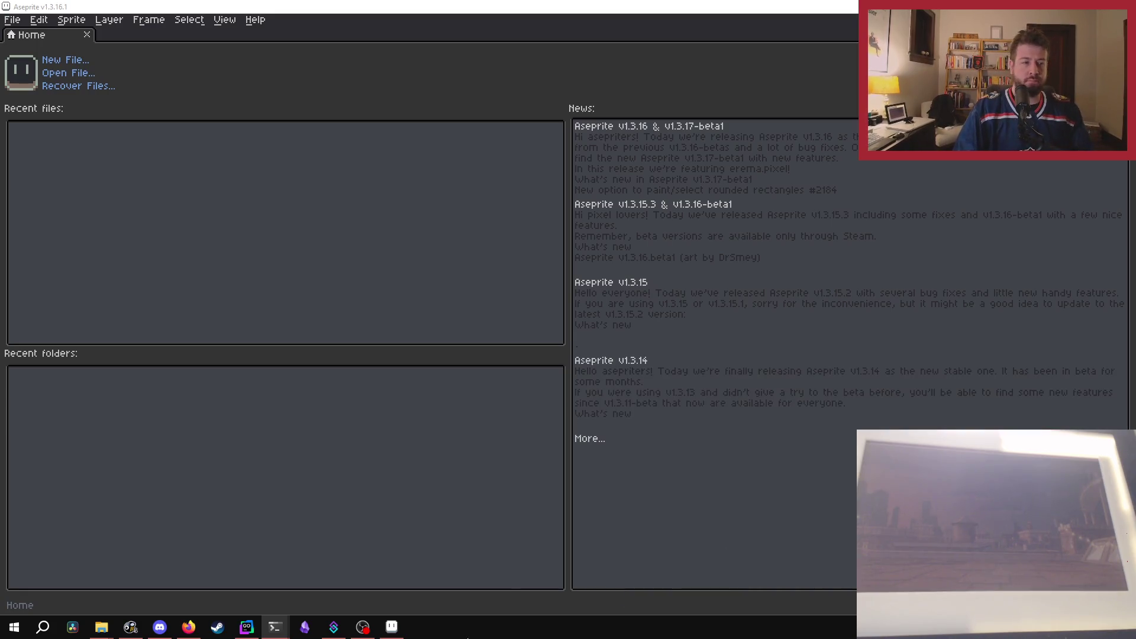
mouse_move(275, 627)
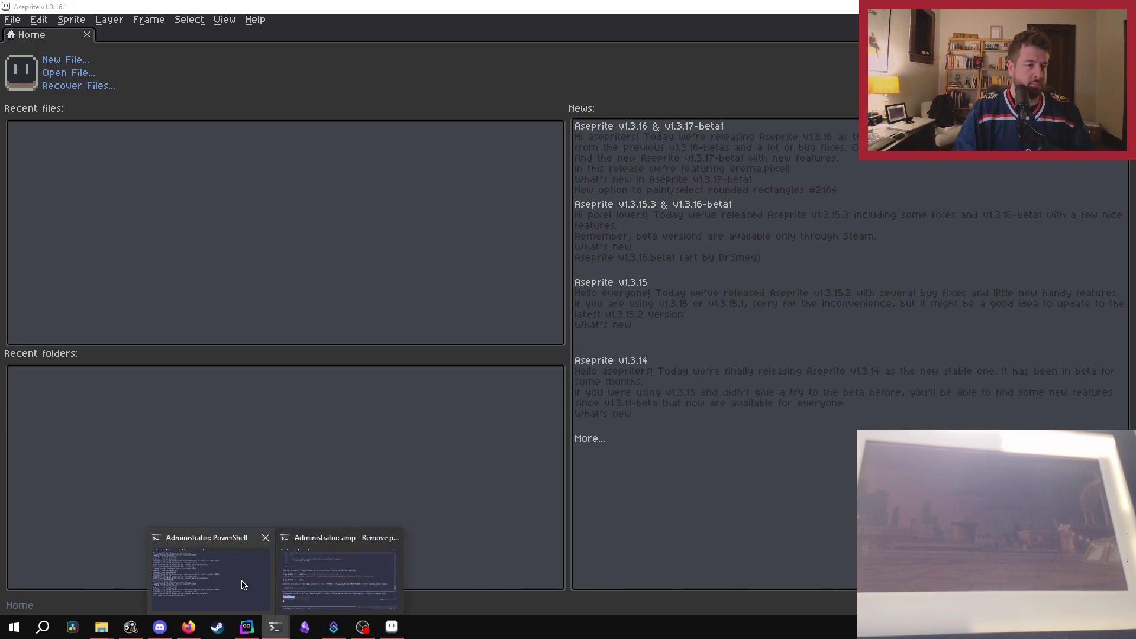
left_click(244, 585)
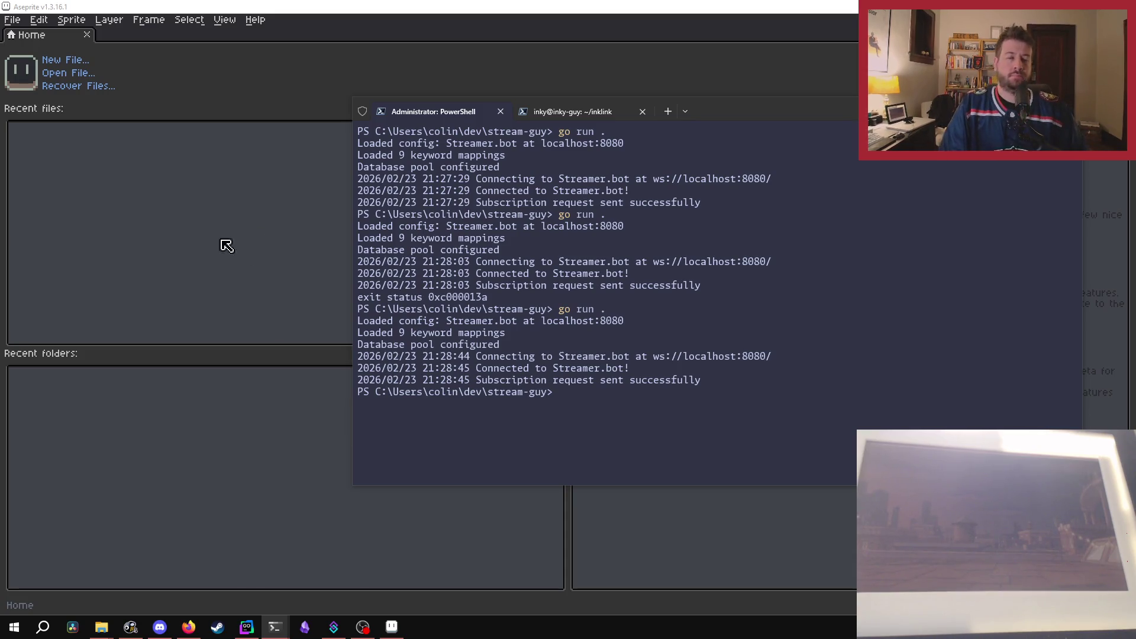
left_click(148, 176)
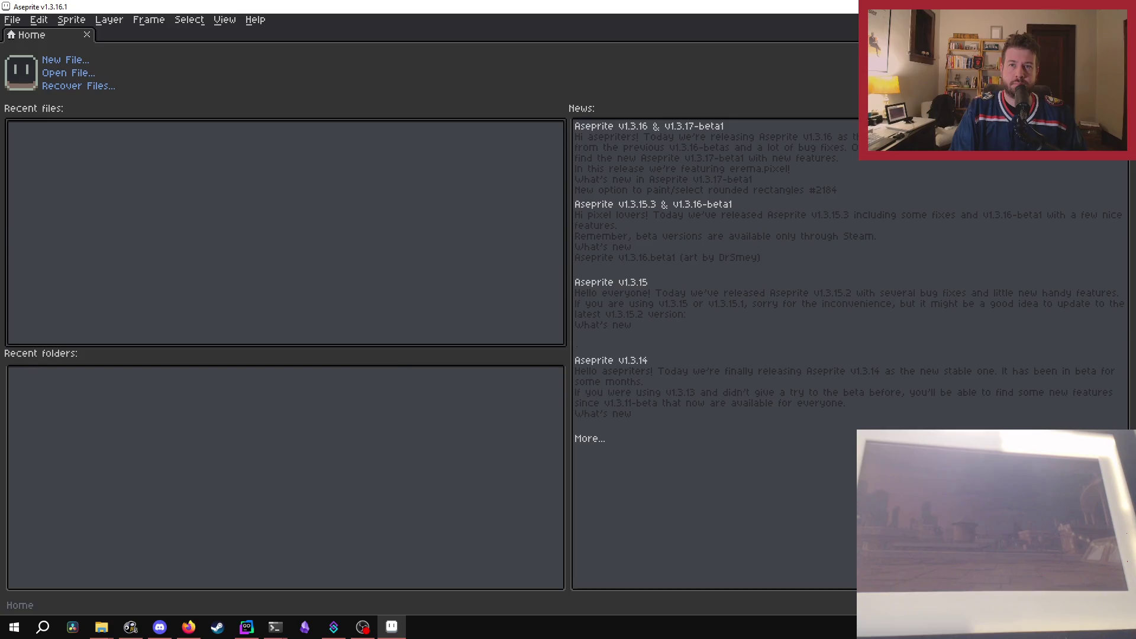
key("ctrl+q")
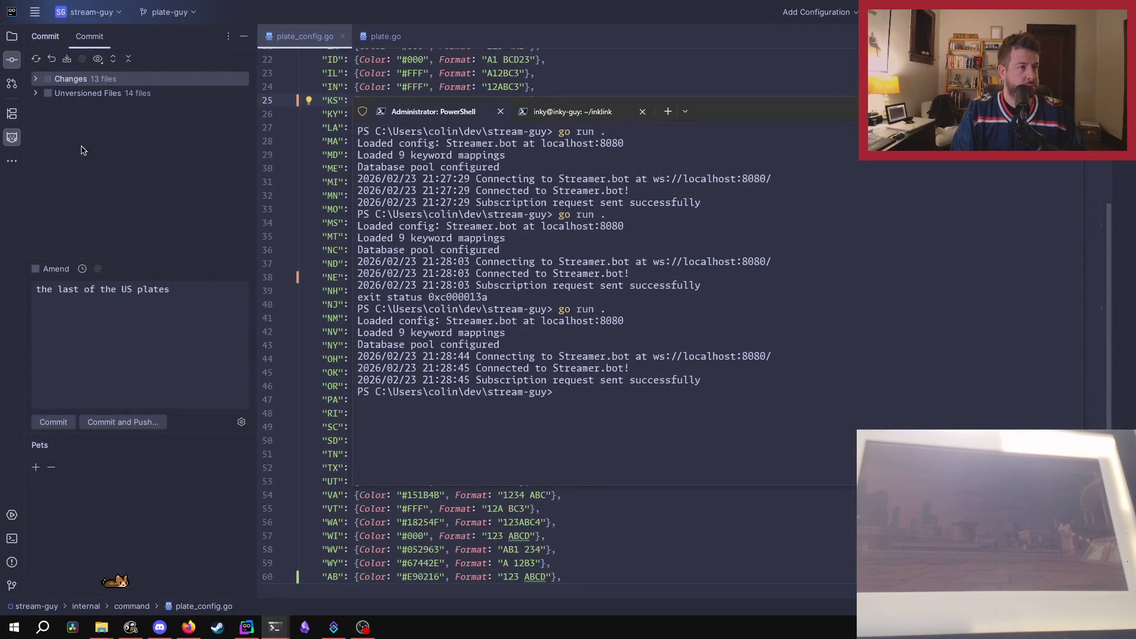
Include all changed and unversioned files in the pending commit.
left_click(115, 147)
left_click(50, 80)
left_click(48, 93)
Write the commit message 'CA + PR plates, and remove testing functionality'.
triple_click(210, 299)
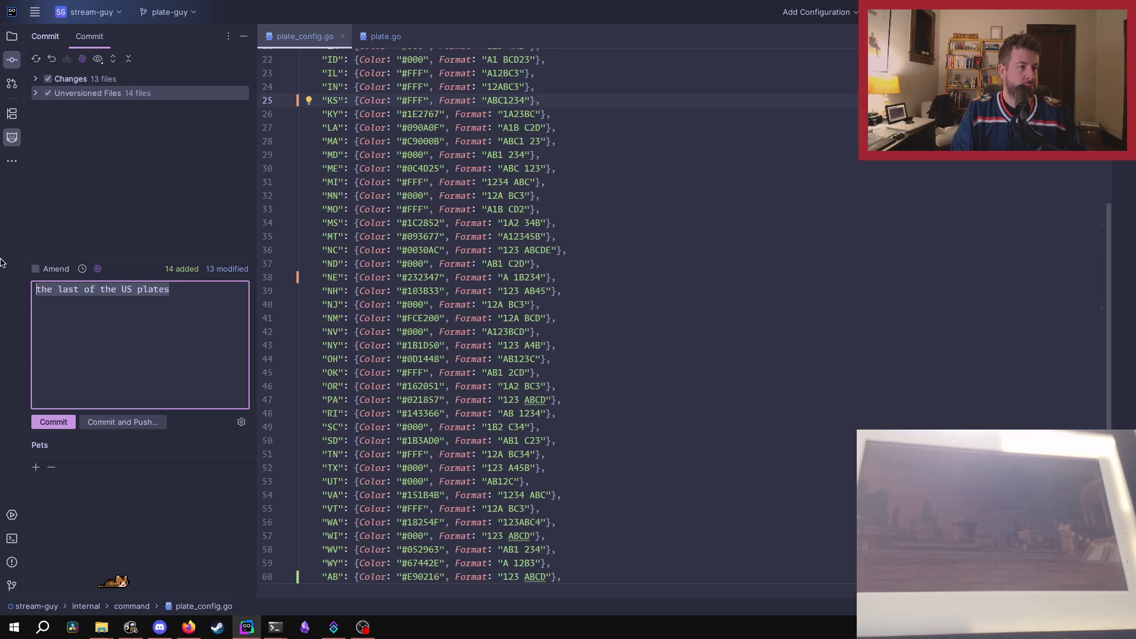
type("CA + R")
key("BackSpace")
type("PR, ")
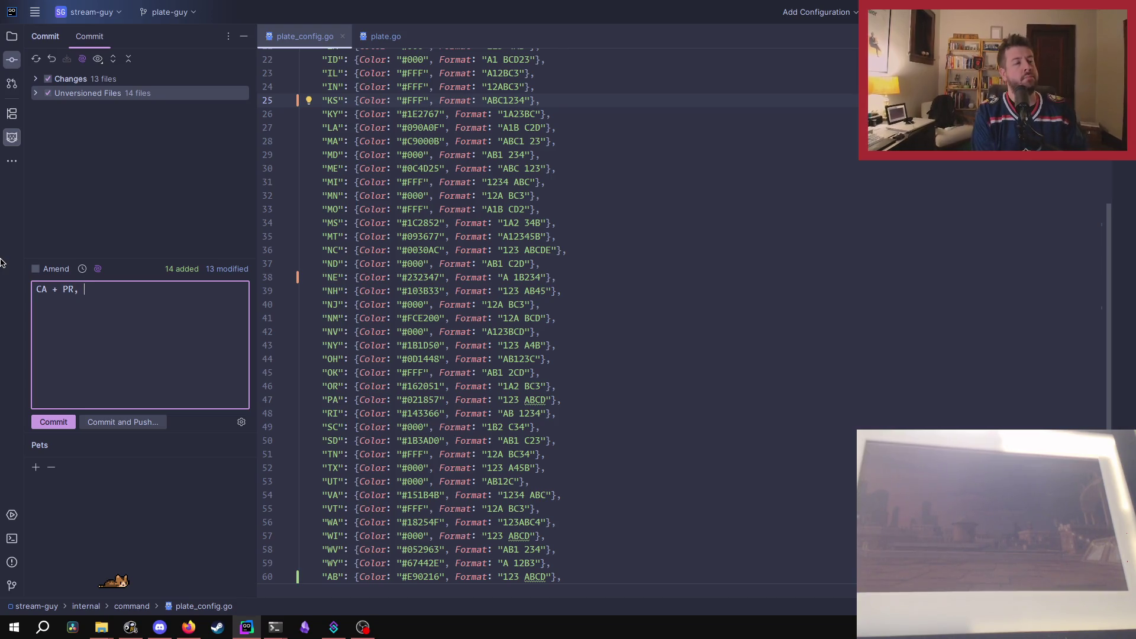
type("remove")
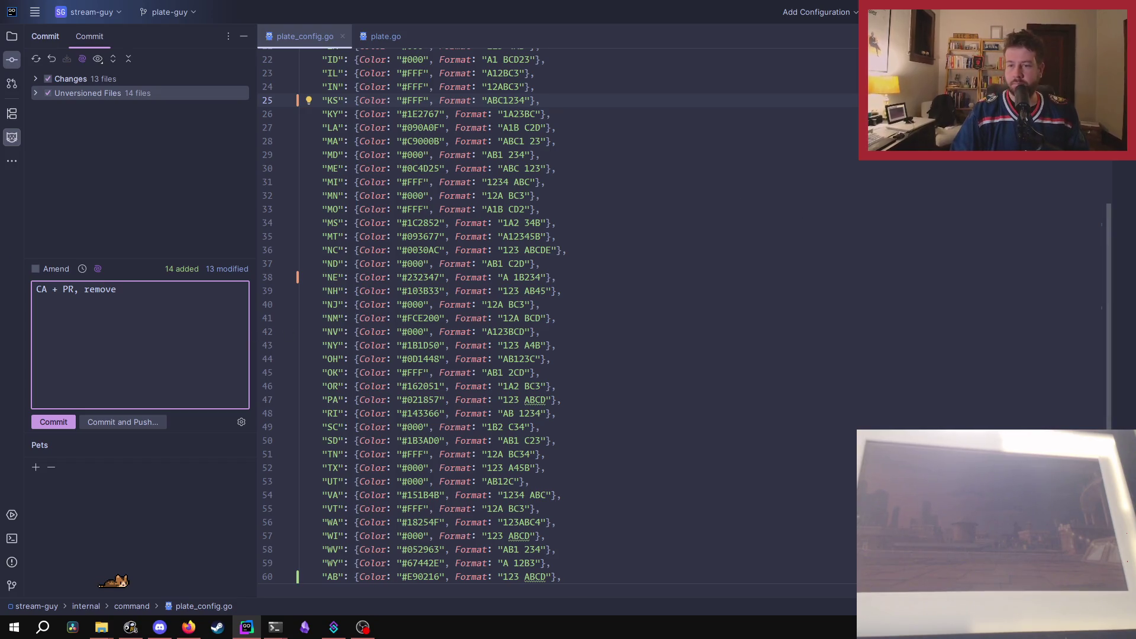
key("alt+Tab")
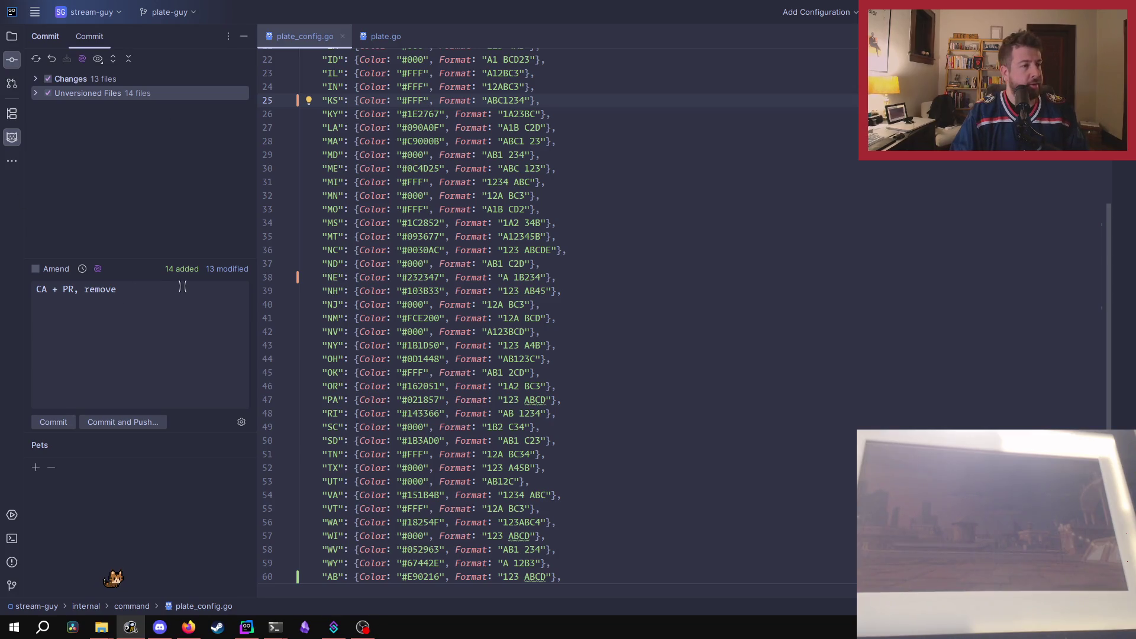
left_click(174, 285)
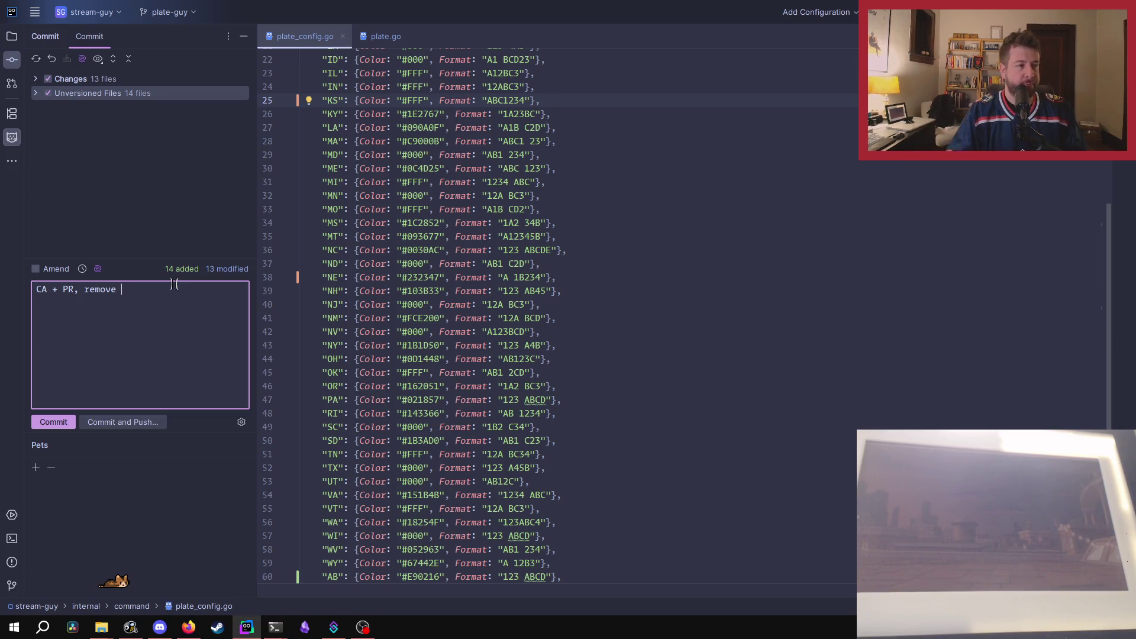
type("testing")
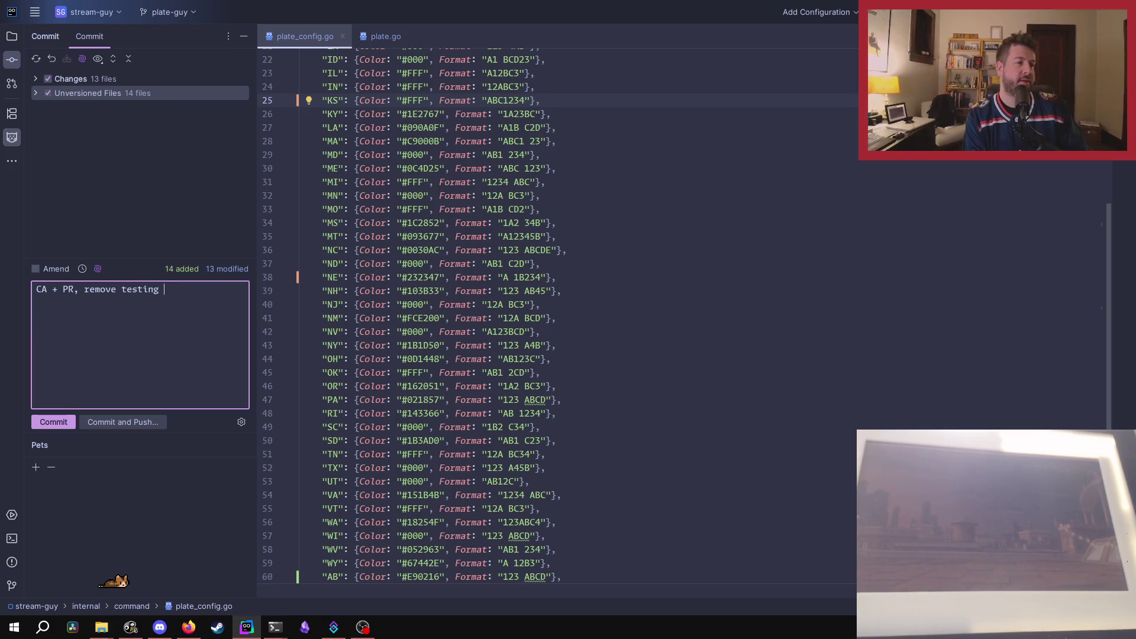
key("BackSpace")
key("BackSpace")
key("BackSpace")
key("BackSpace")
key("BackSpace")
key("BackSpace")
key("BackSpace")
type("plates,")
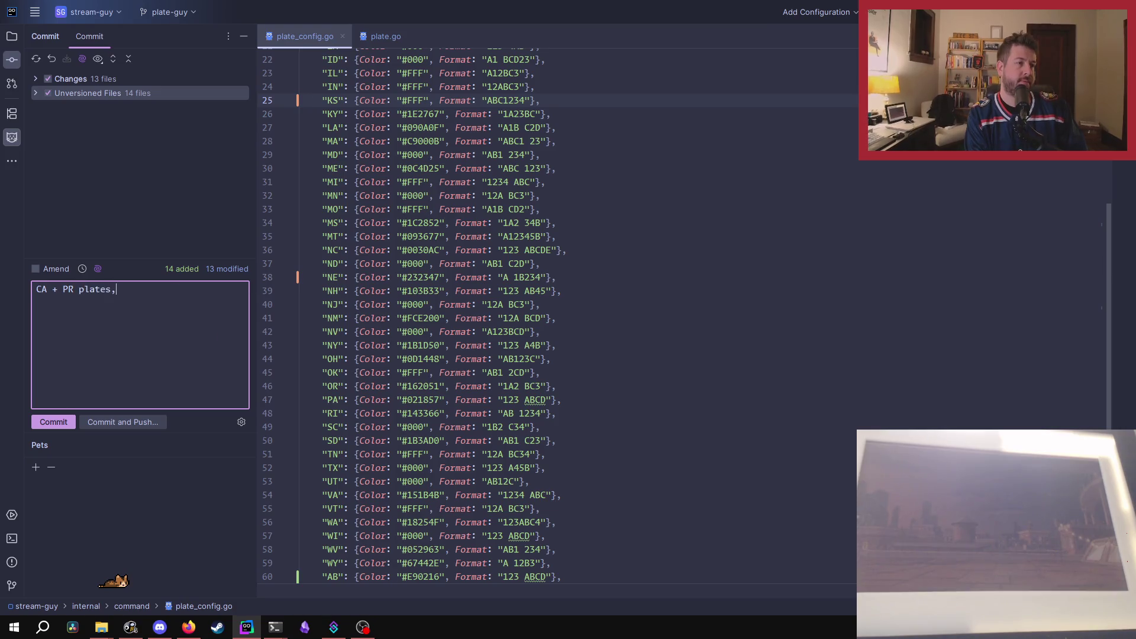
type(" and remove testing ")
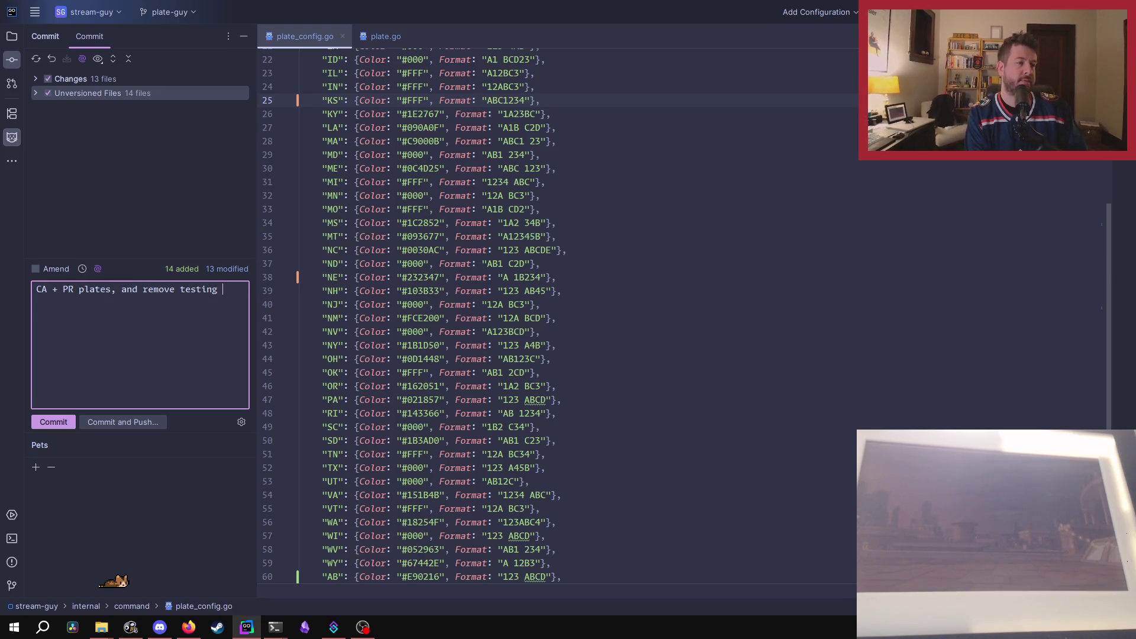
type("functionality")
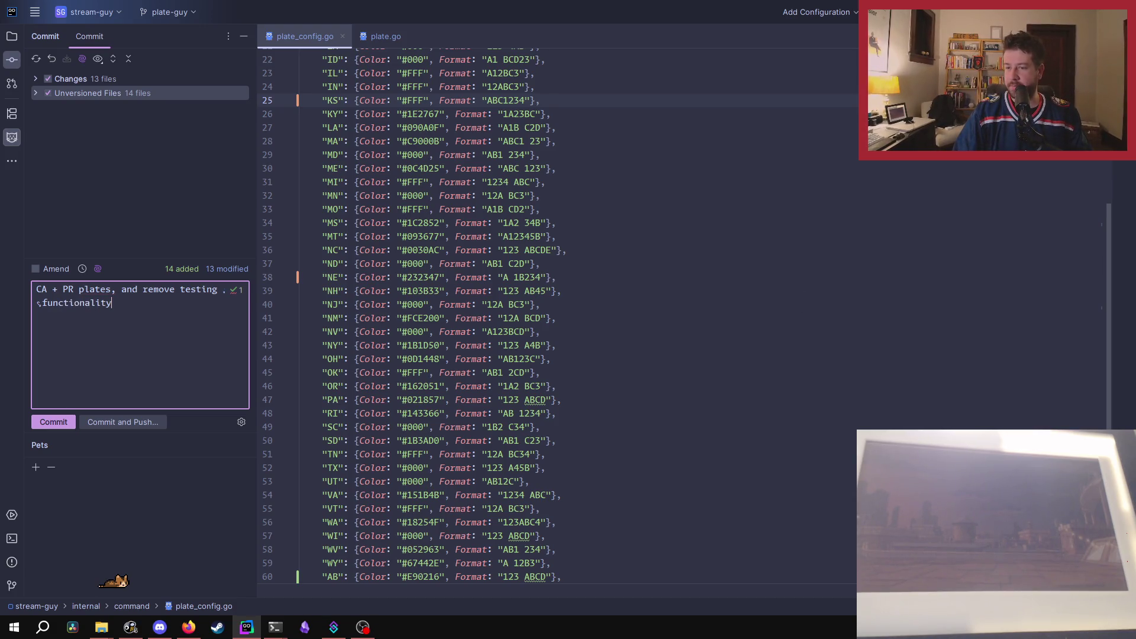
key("alt+Tab")
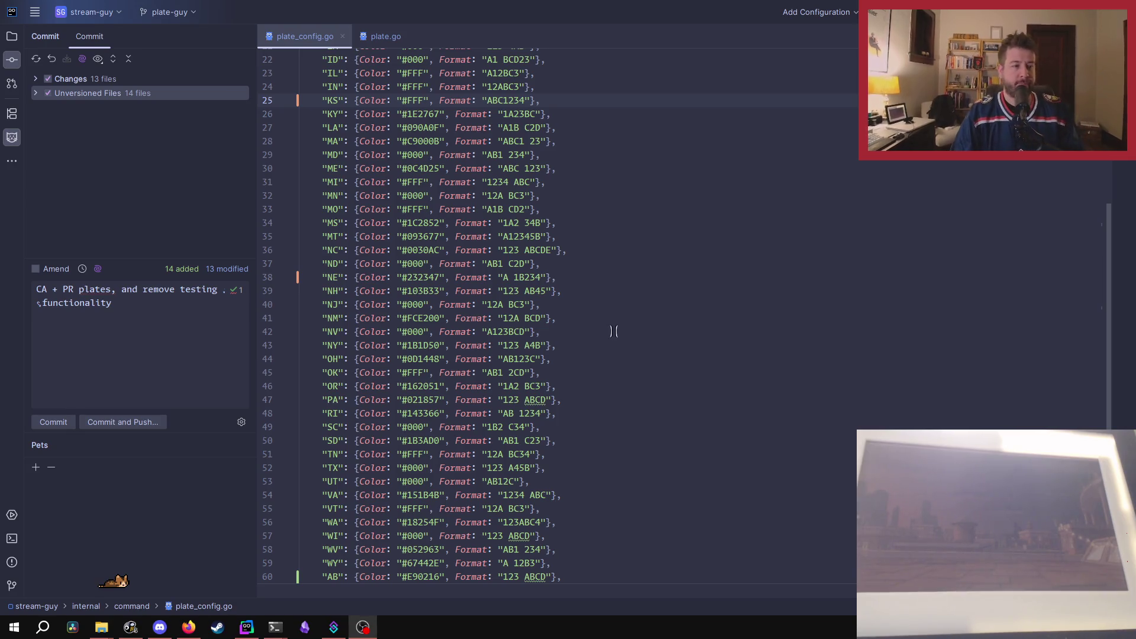
Clear the PowerShell terminal and start Stream Guy with go run.
mouse_move(275, 627)
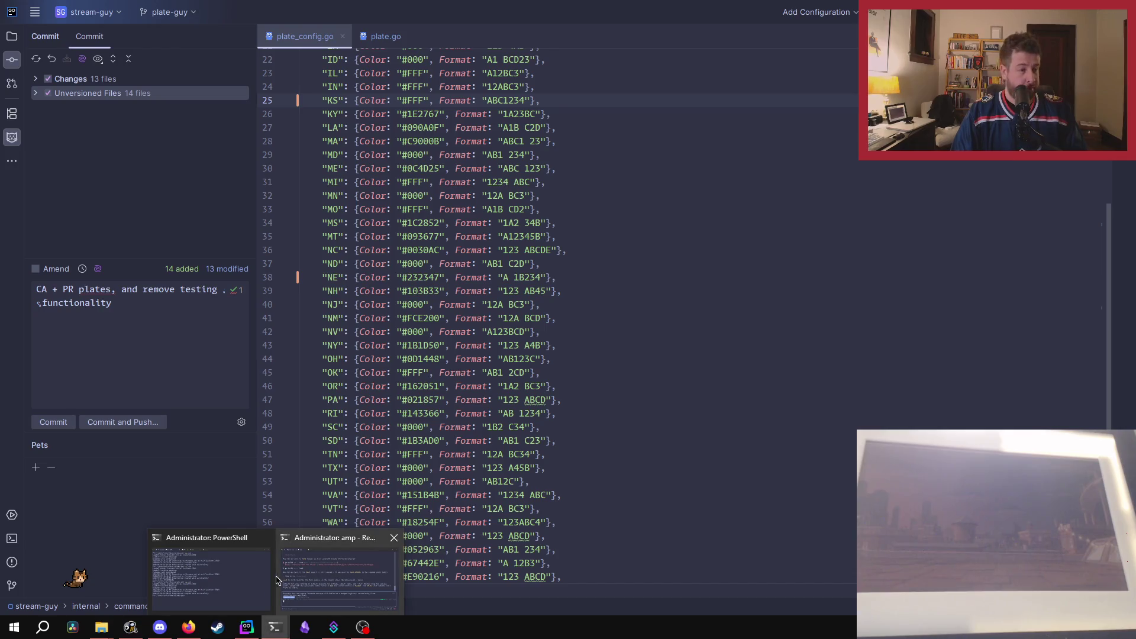
left_click(243, 574)
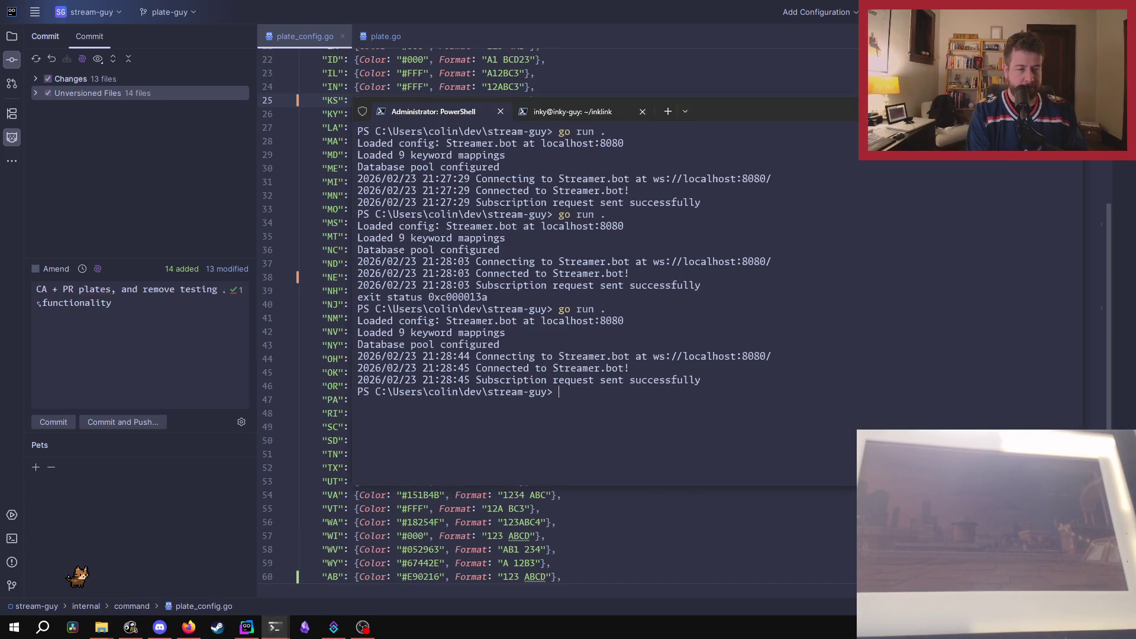
type("clear")
key("Return")
type("go run .")
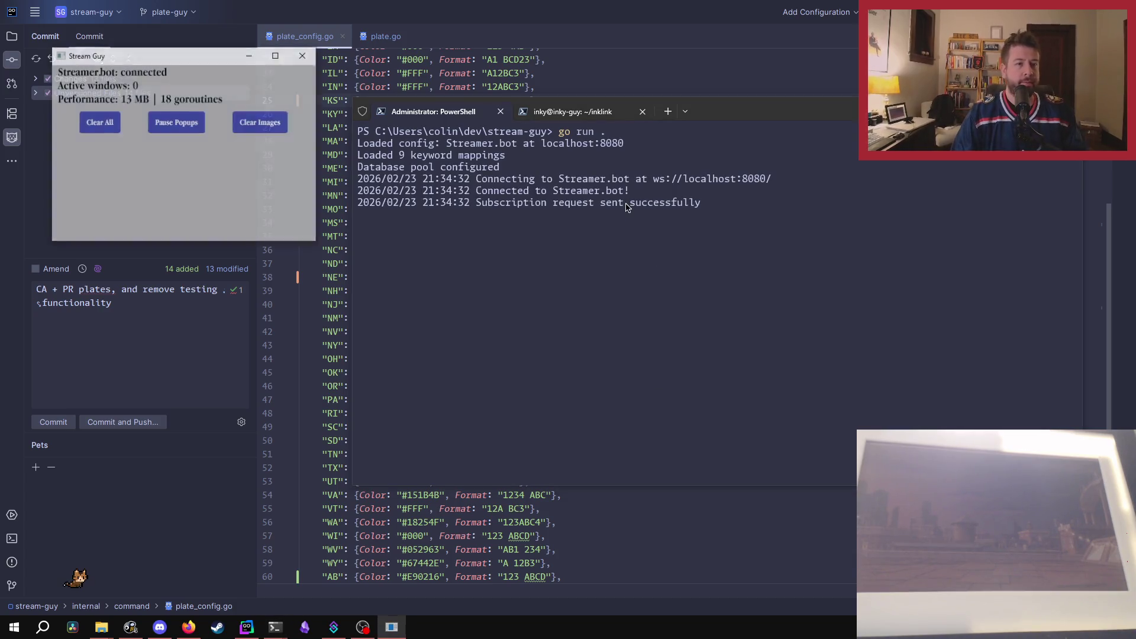
Minimize the Stream Guy status window, then move and close the Oklahoma plate popup.
left_click(260, 58)
left_click(362, 627)
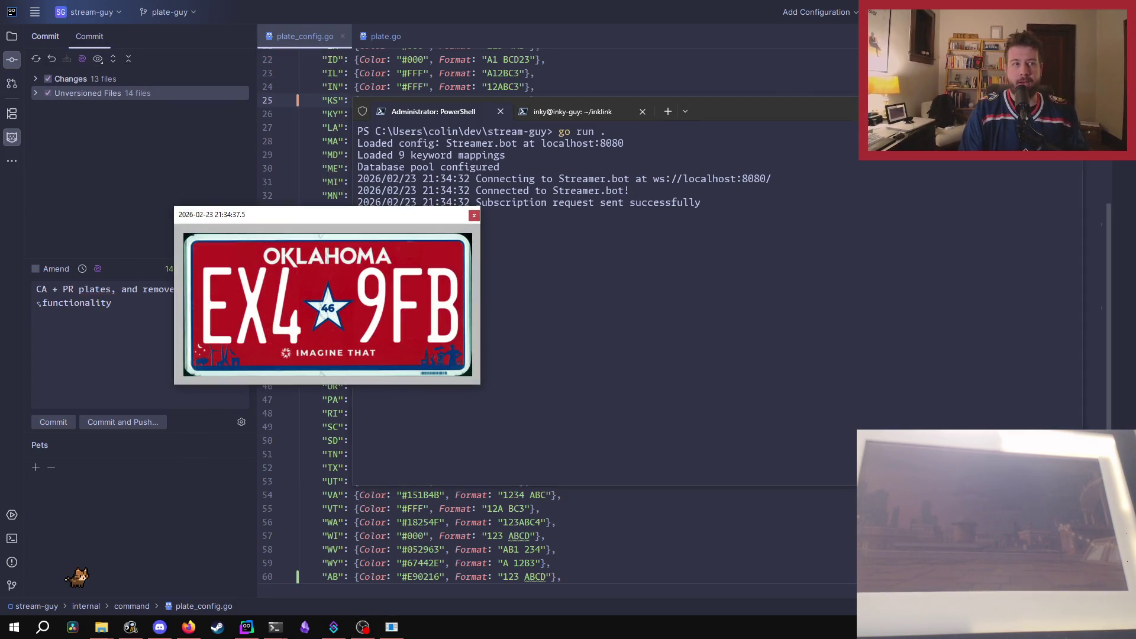
mouse_move(390, 214)
left_mouse_down()
mouse_move(618, 168)
mouse_move(631, 181)
left_mouse_up()
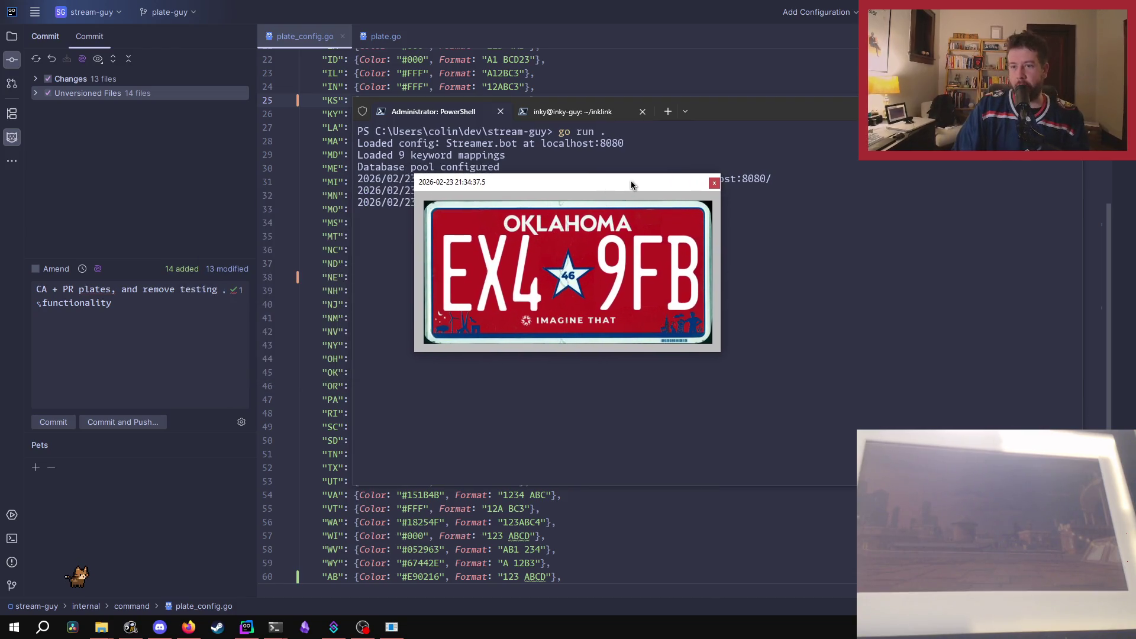
left_click(714, 183)
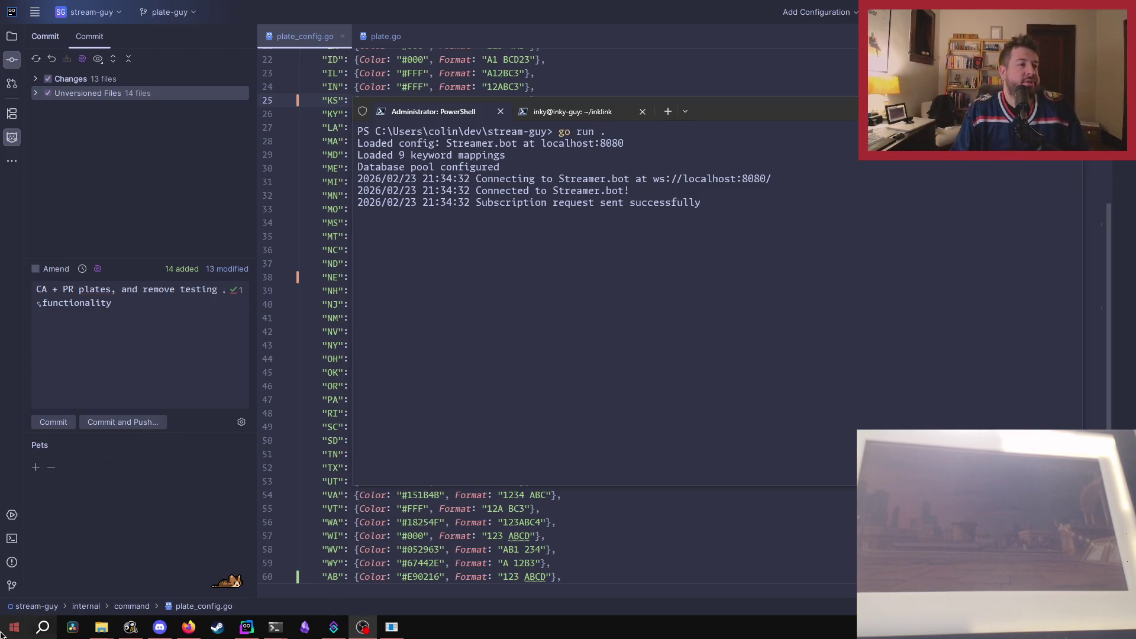
Start Commit and Push and review the unhandled-error warnings in app.go, plate.go and main.go.
left_click(151, 427)
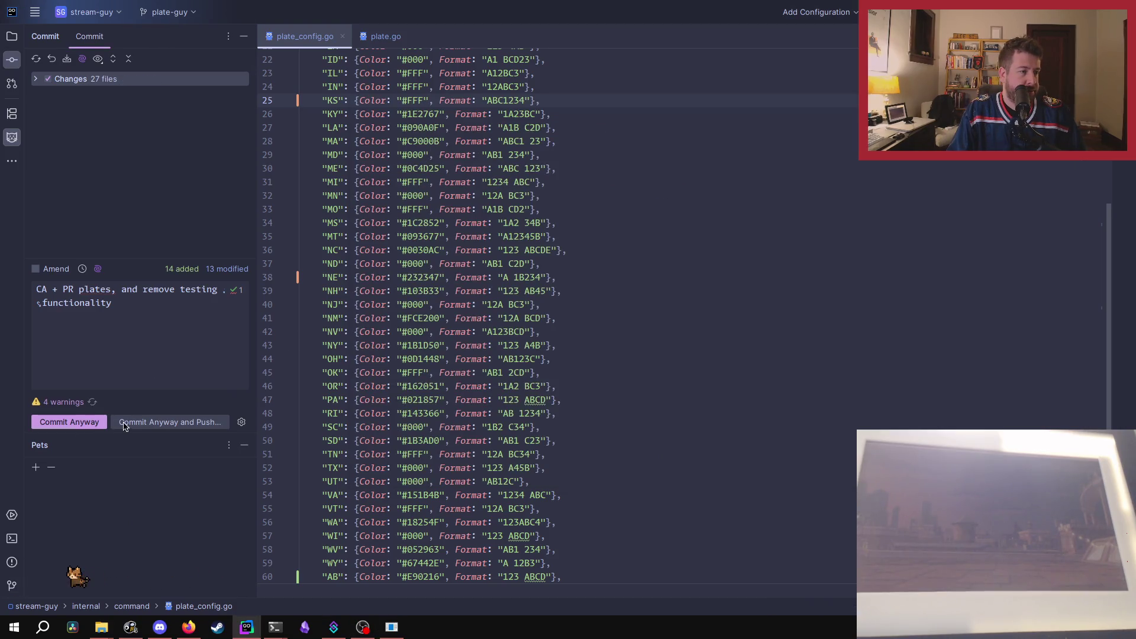
left_click(65, 403)
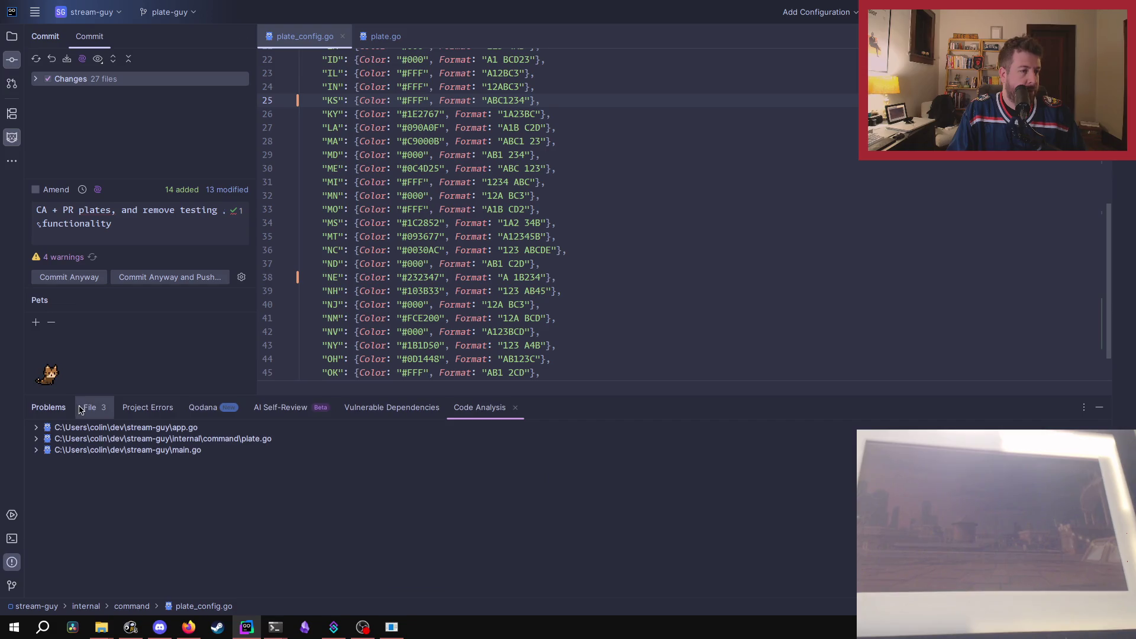
double_click(55, 432)
left_click(42, 439)
left_click(41, 439)
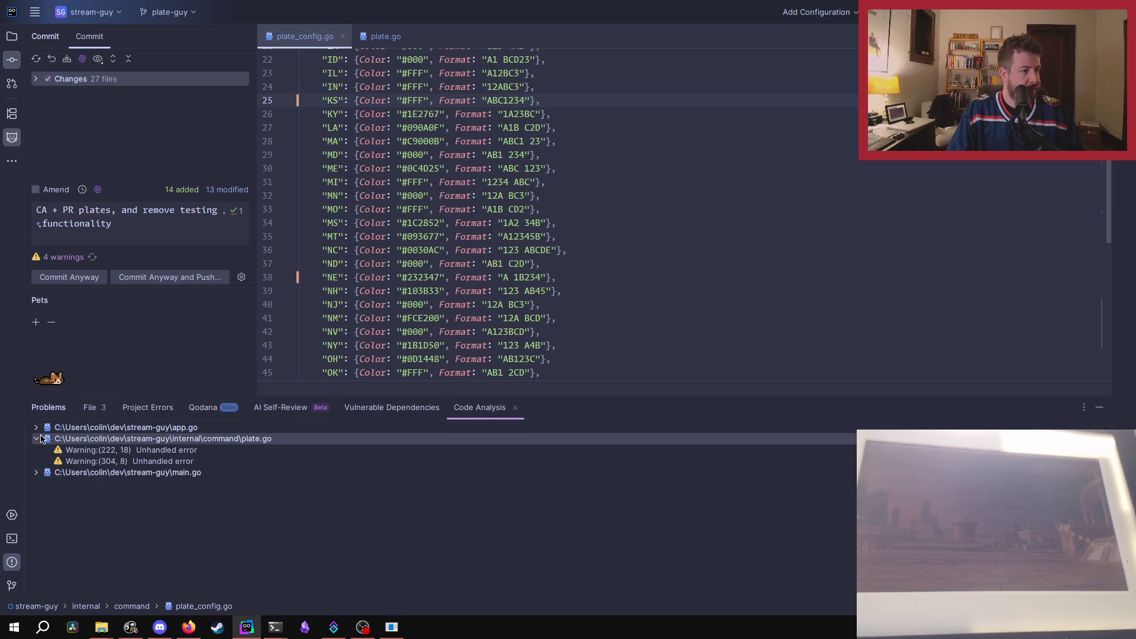
left_click(36, 439)
left_click(37, 451)
left_click(37, 451)
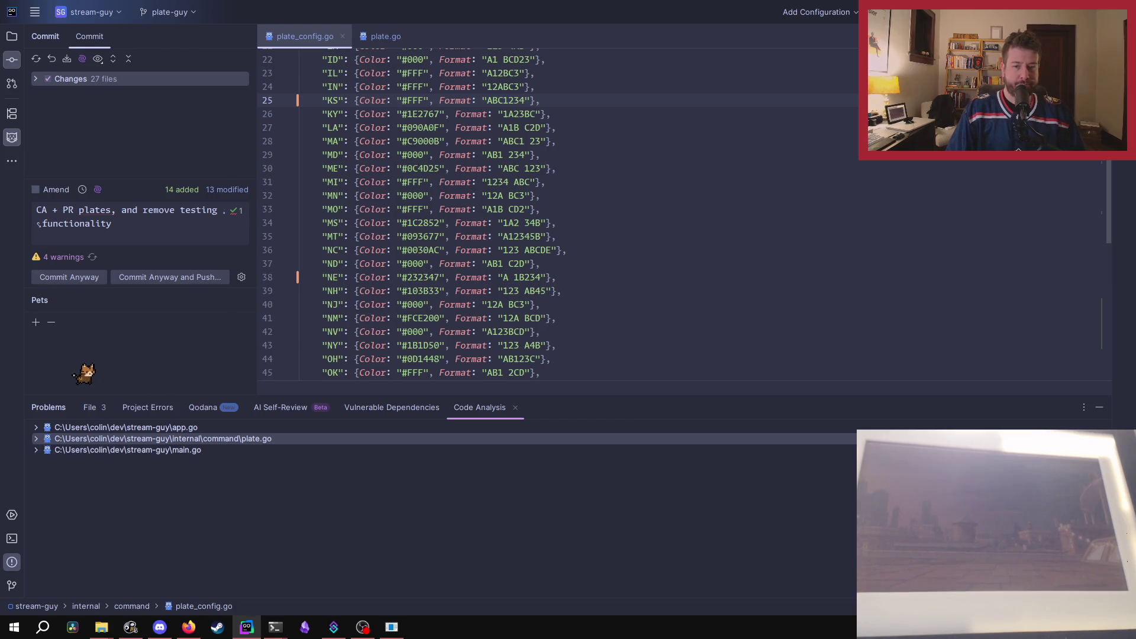
Commit despite the warnings and push to the plate-guy branch on origin.
scroll(741, 391, "down", 5)
scroll(741, 392, "up", 5)
scroll(705, 349, "down", 5)
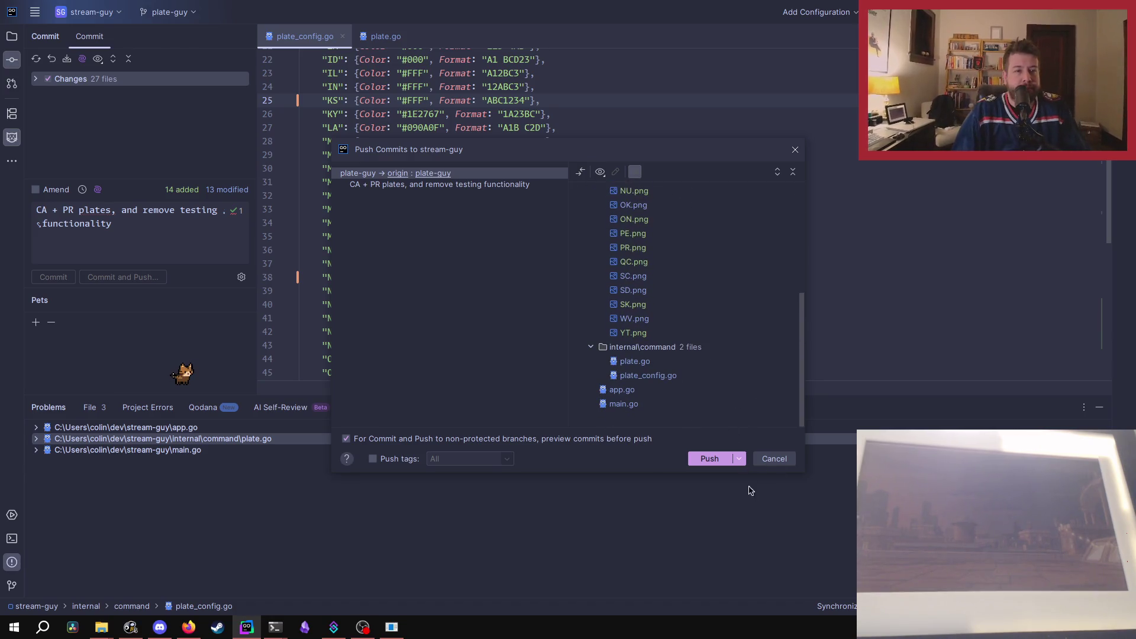
left_click(710, 459)
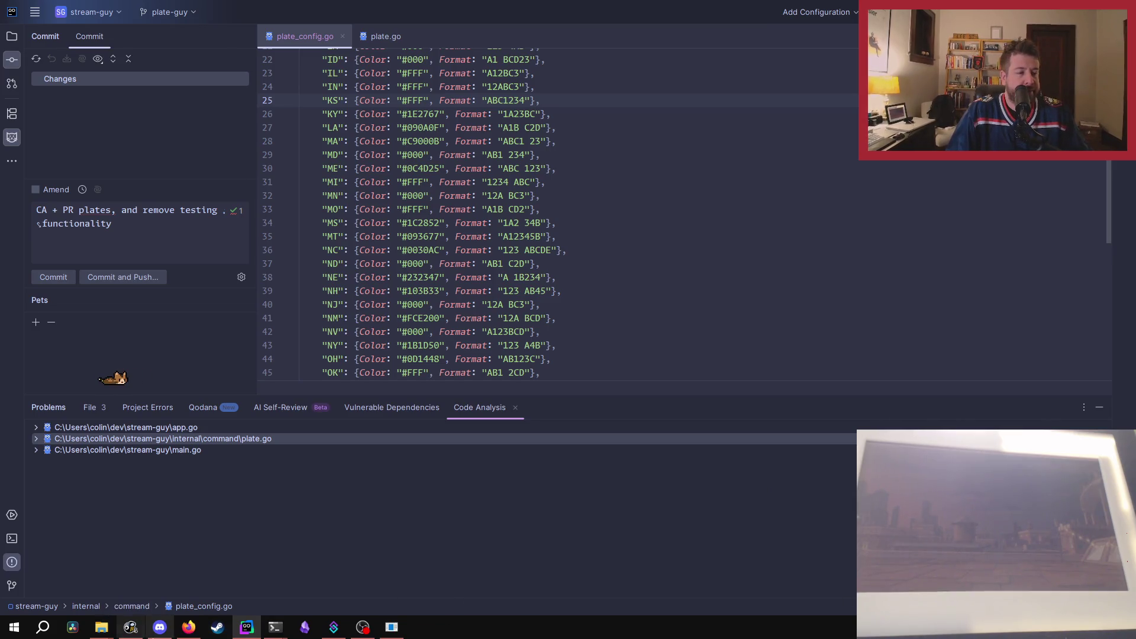
Bring Firefox forward and pull a new tab out into its own window.
left_click(224, 592)
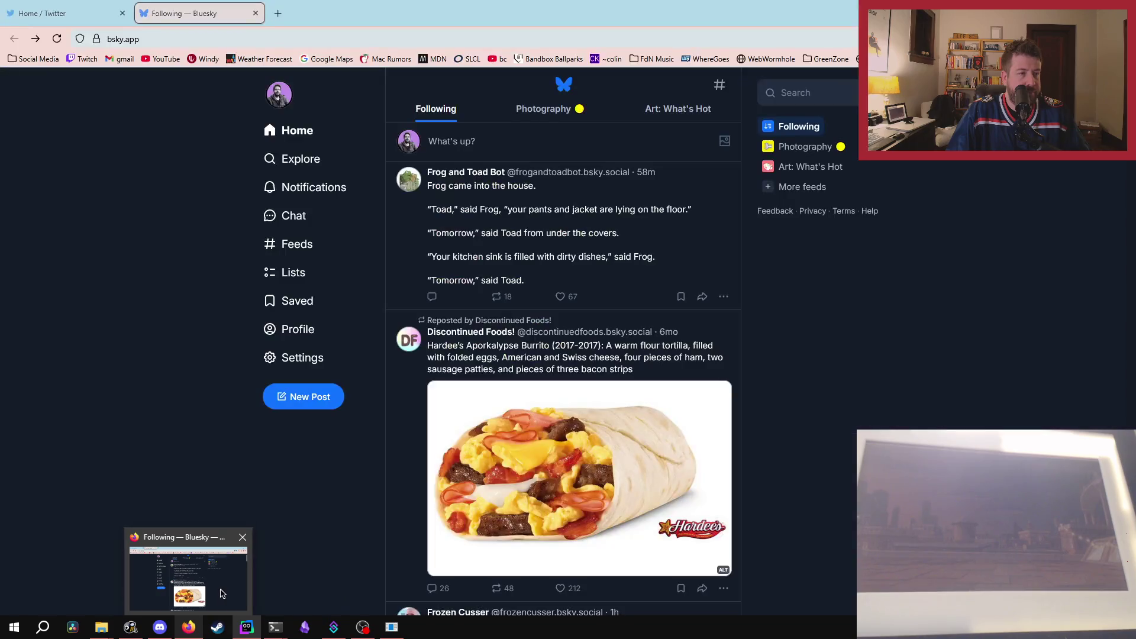
left_click(279, 13)
mouse_move(322, 13)
left_mouse_down()
mouse_move(613, 81)
mouse_move(1135, 81)
left_mouse_up()
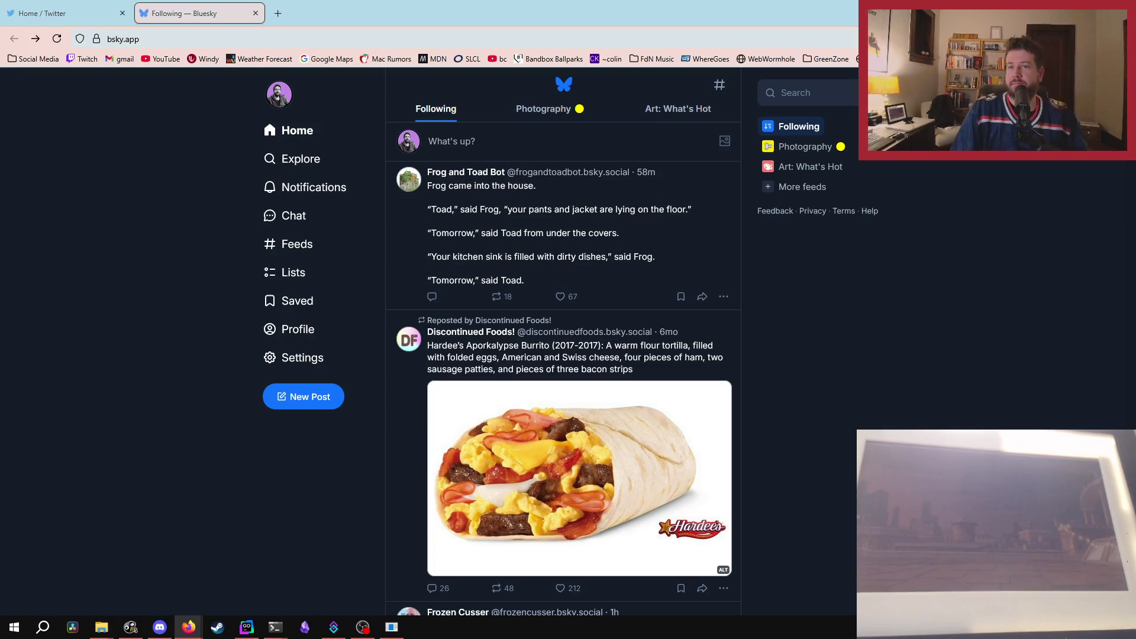
Bring back the streamguy GitHub repository window and scroll through its README.
key("alt+Tab")
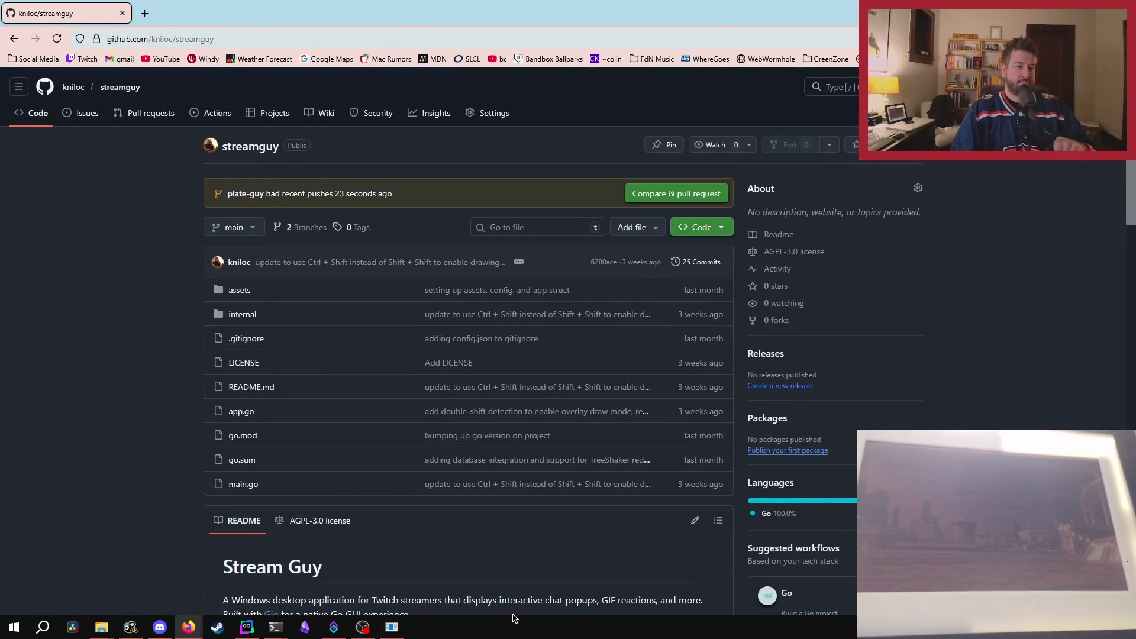
scroll(571, 364, "down", 5)
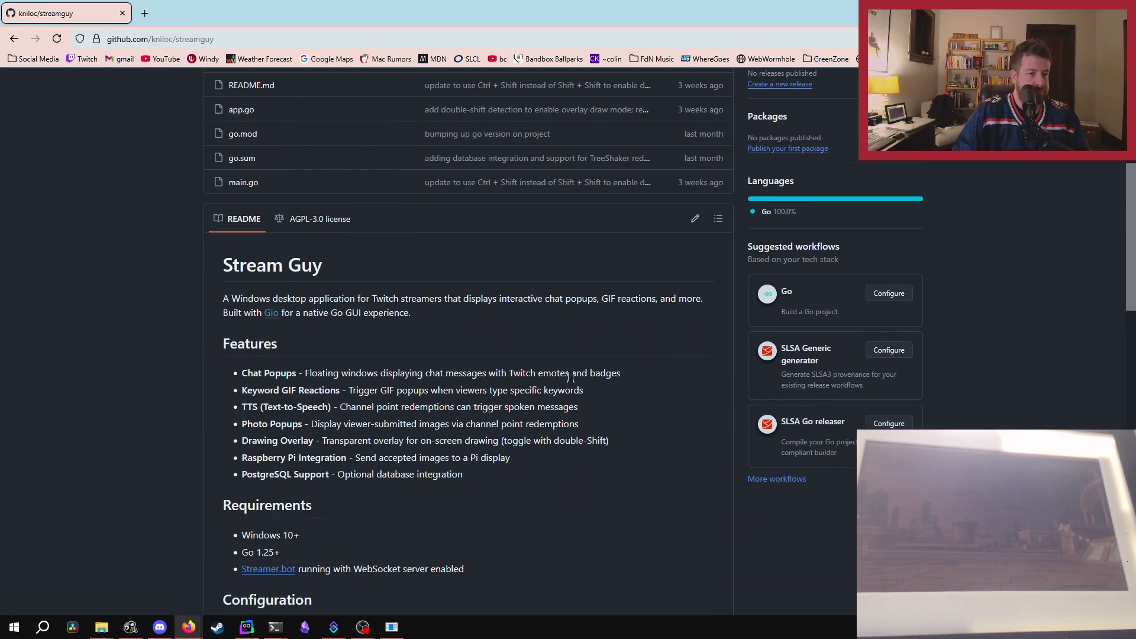
scroll(207, 413, "up", 2)
scroll(206, 413, "down", 1)
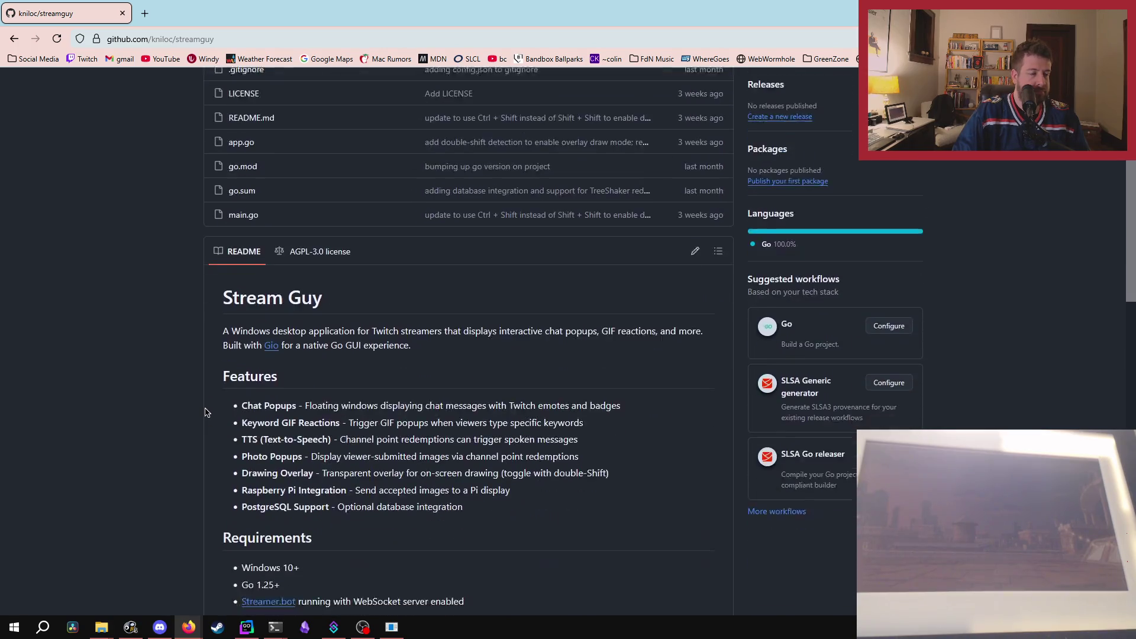
scroll(206, 413, "up", 3)
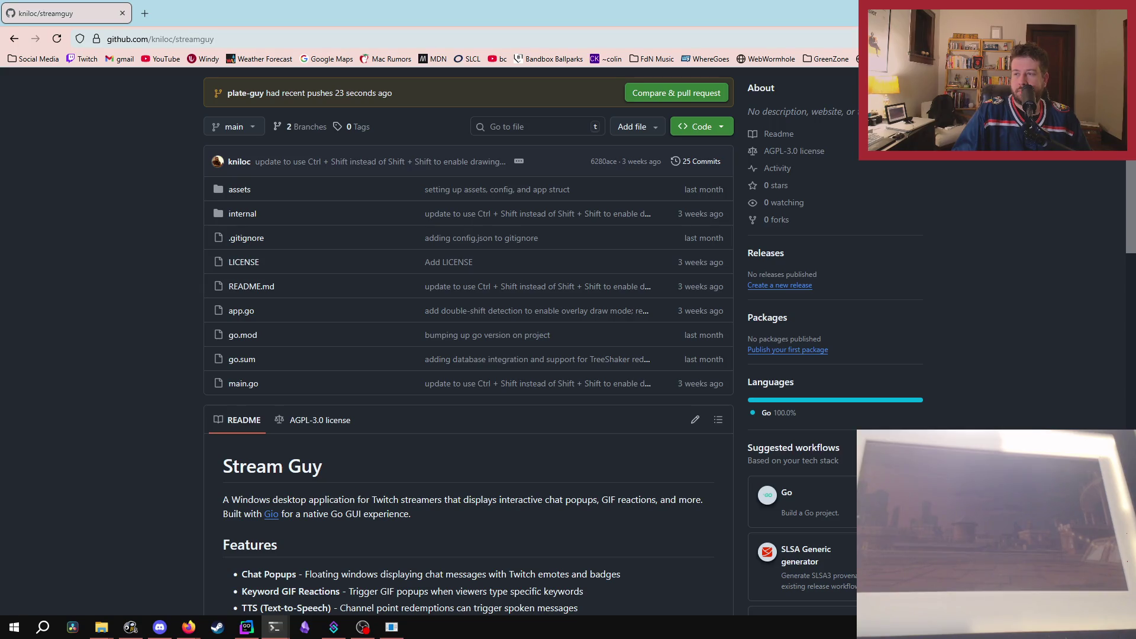
right_click(187, 624)
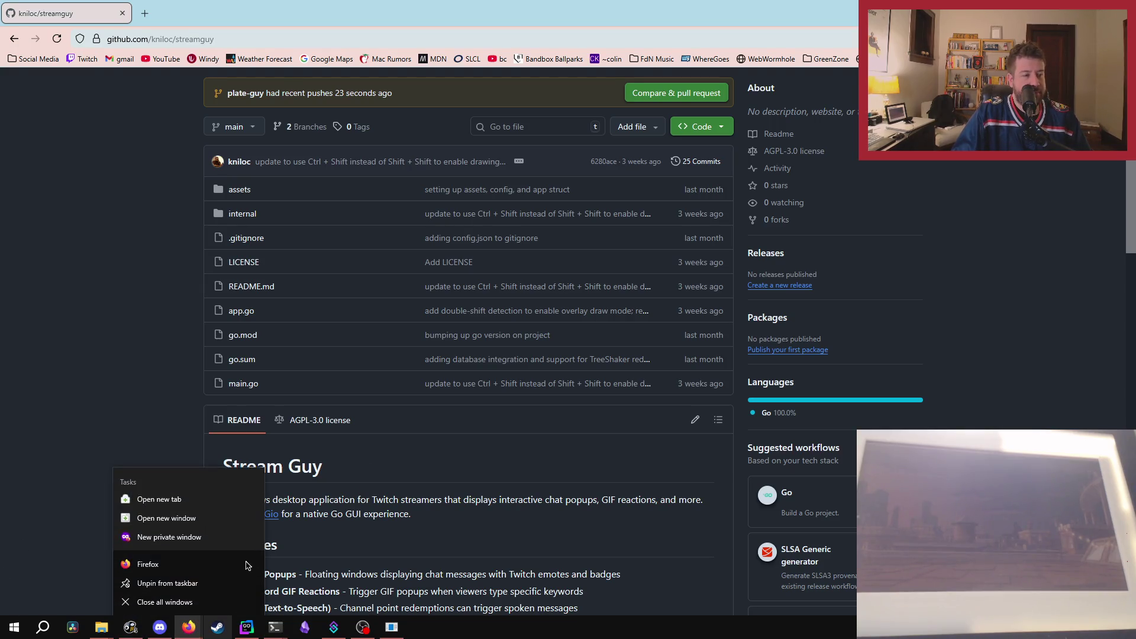
Load ampcode.com in a new private window, then close that window.
left_click(169, 536)
key("Caps_Lock")
type("MPCX")
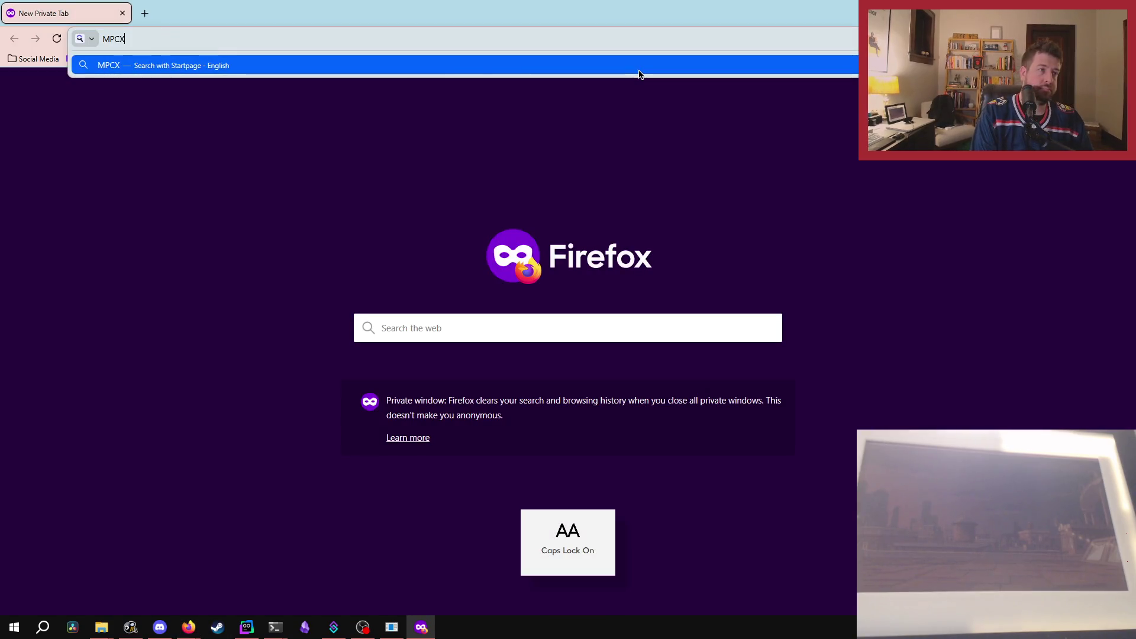
key("BackSpace")
key("BackSpace")
key("BackSpace")
key("Caps_Lock")
type("am")
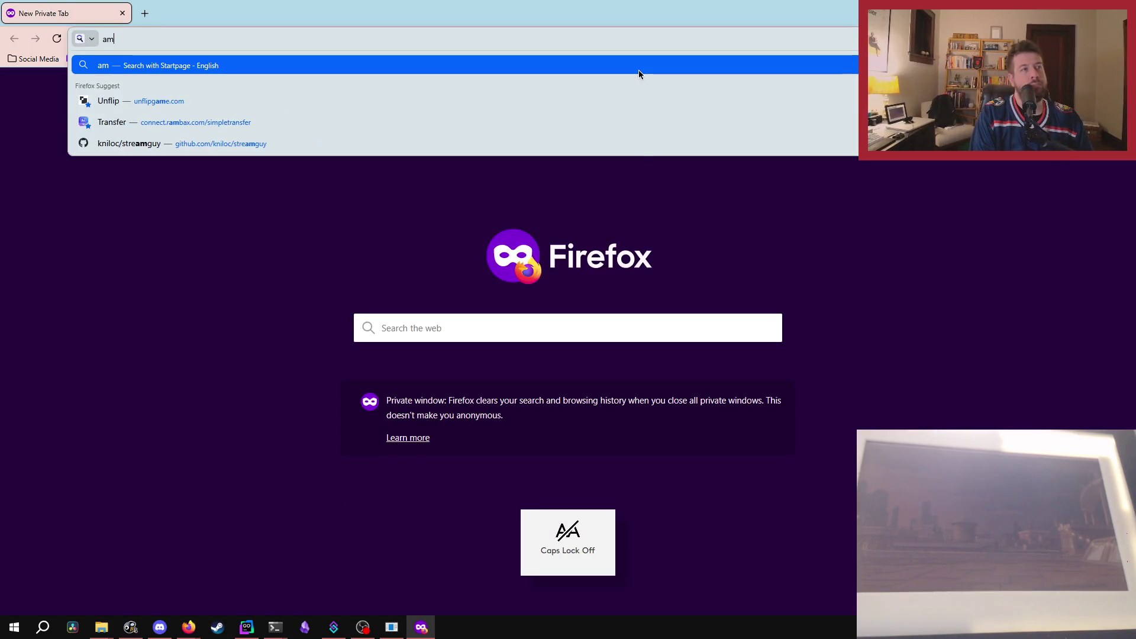
type("pcode.com")
key("Return")
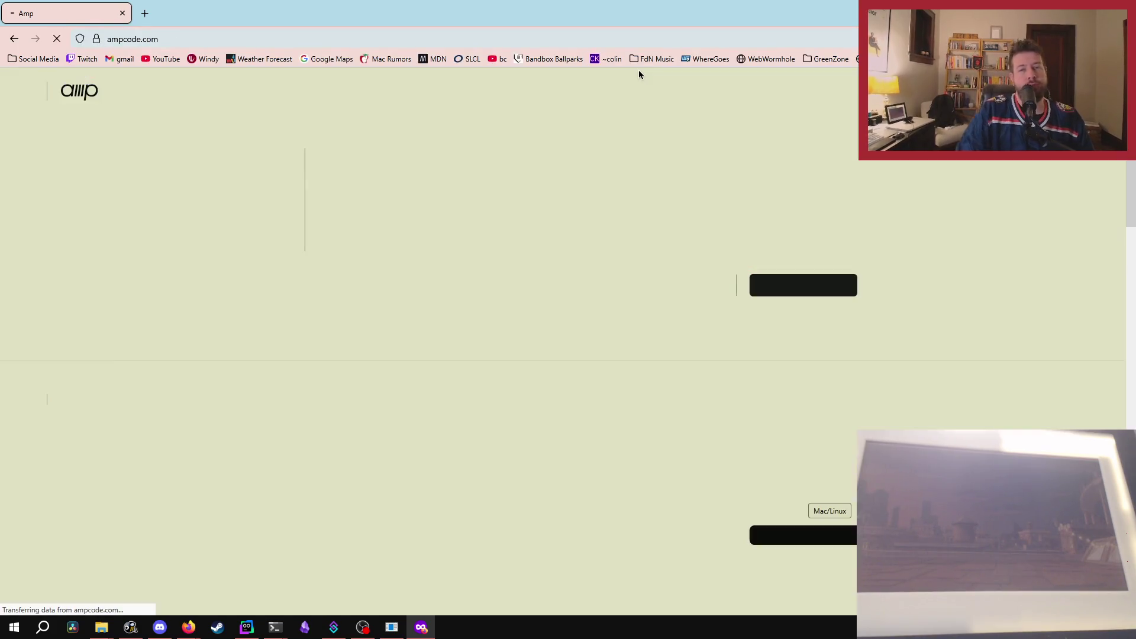
left_click(420, 627)
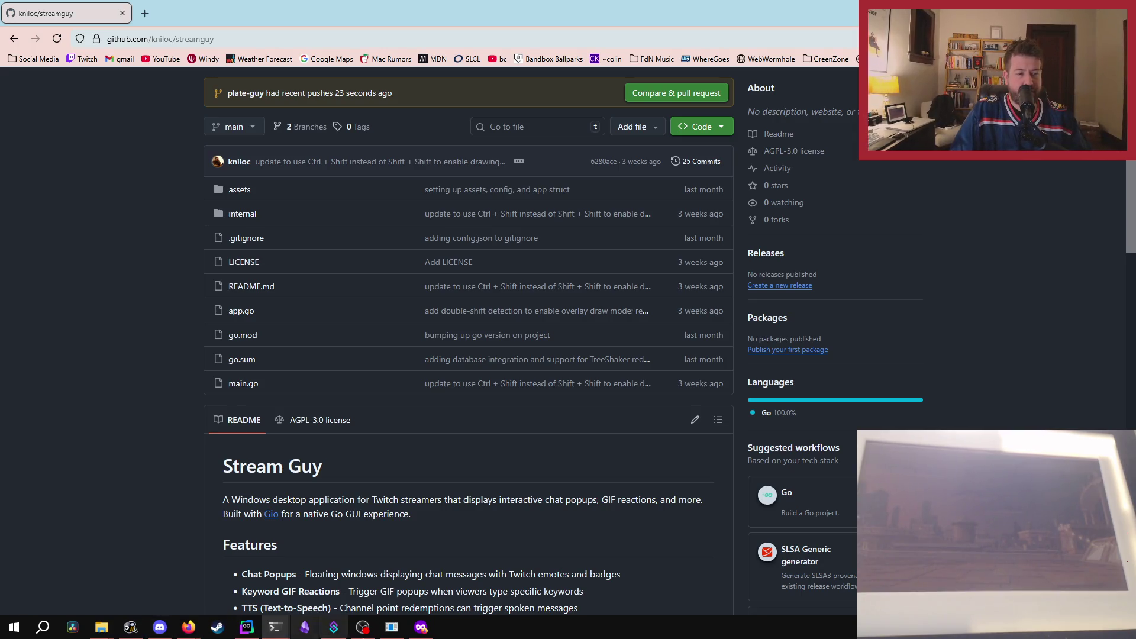
Read plate.go in GoLand, then open its diff showing selectedRegion set by pickRandomRegion().
mouse_move(251, 629)
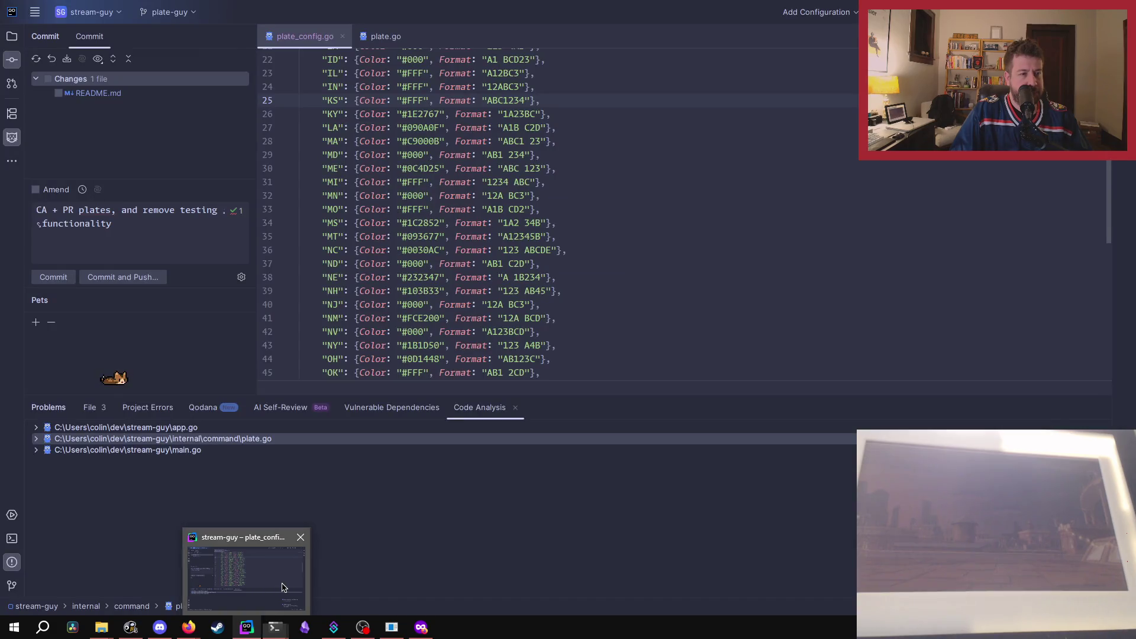
left_click(287, 588)
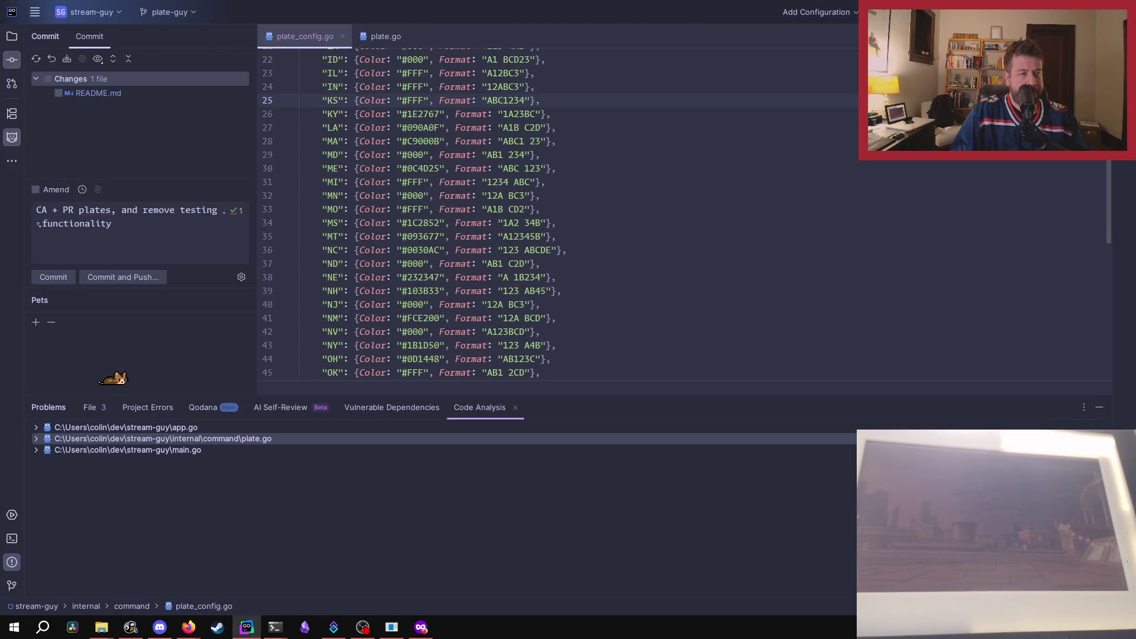
left_click(386, 36)
scroll(616, 251, "down", 5)
scroll(615, 252, "up", 10)
scroll(624, 232, "down", 10)
scroll(646, 240, "down", 6)
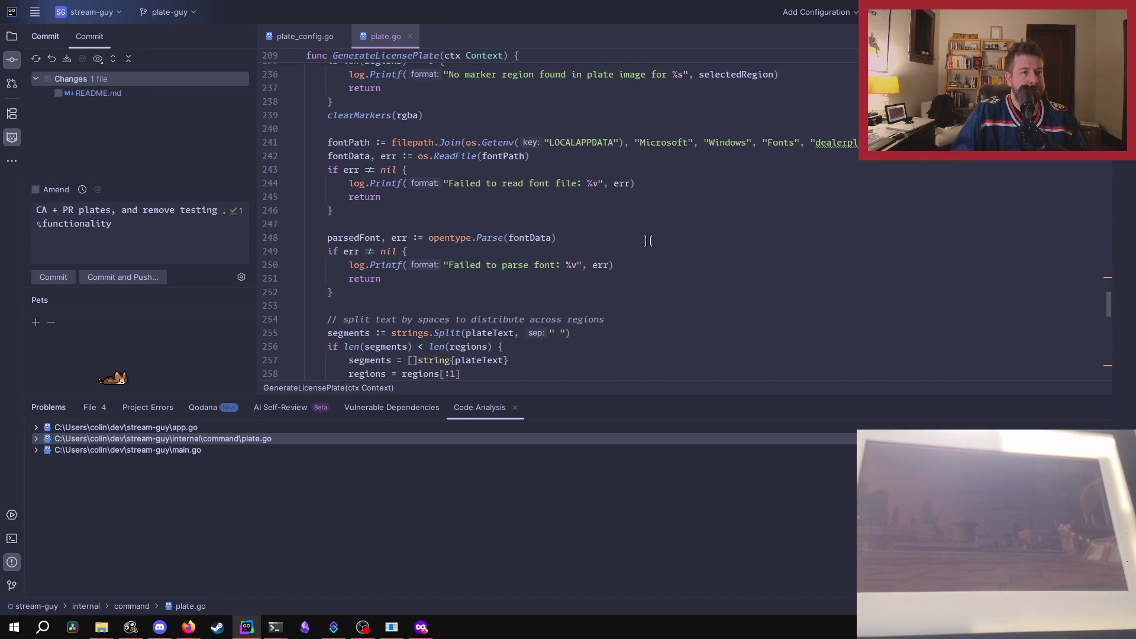
scroll(646, 240, "down", 10)
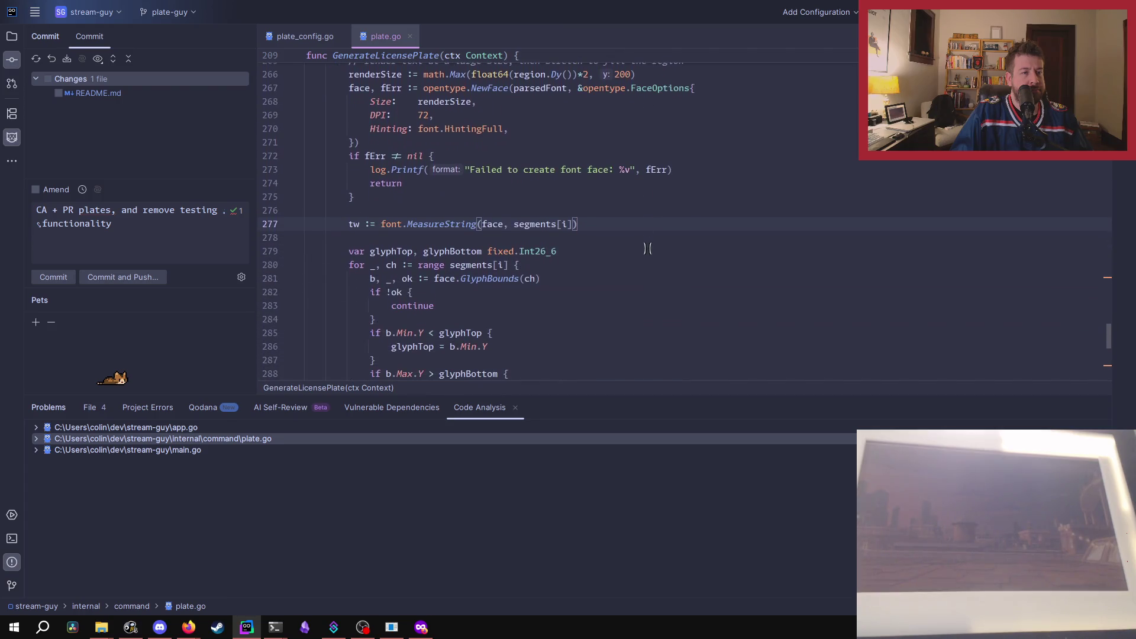
key("alt+Tab")
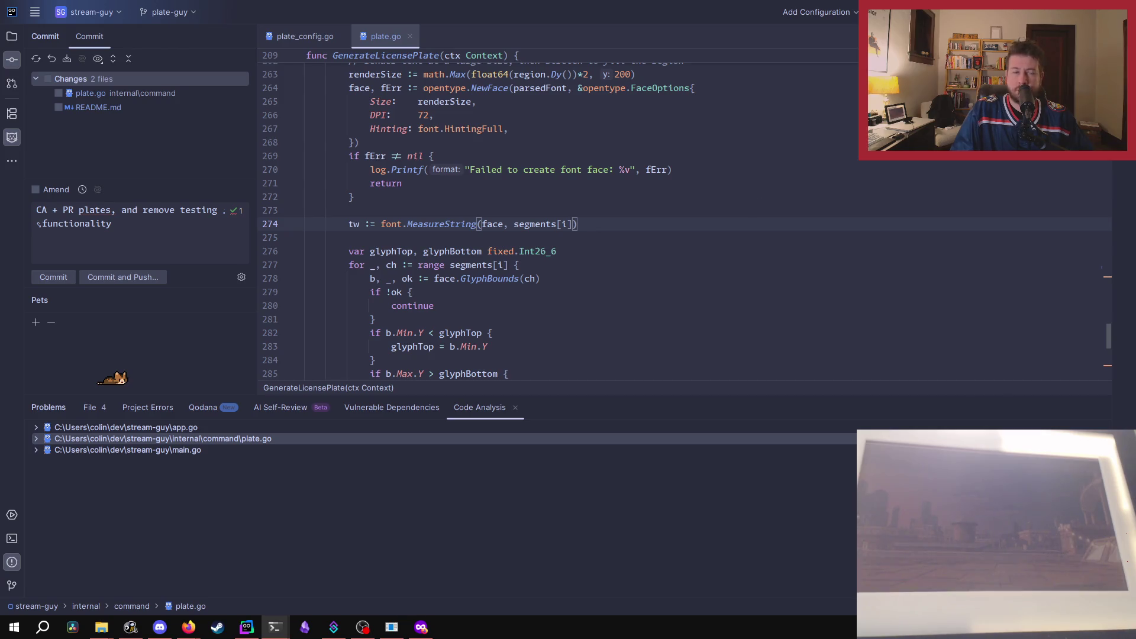
double_click(150, 95)
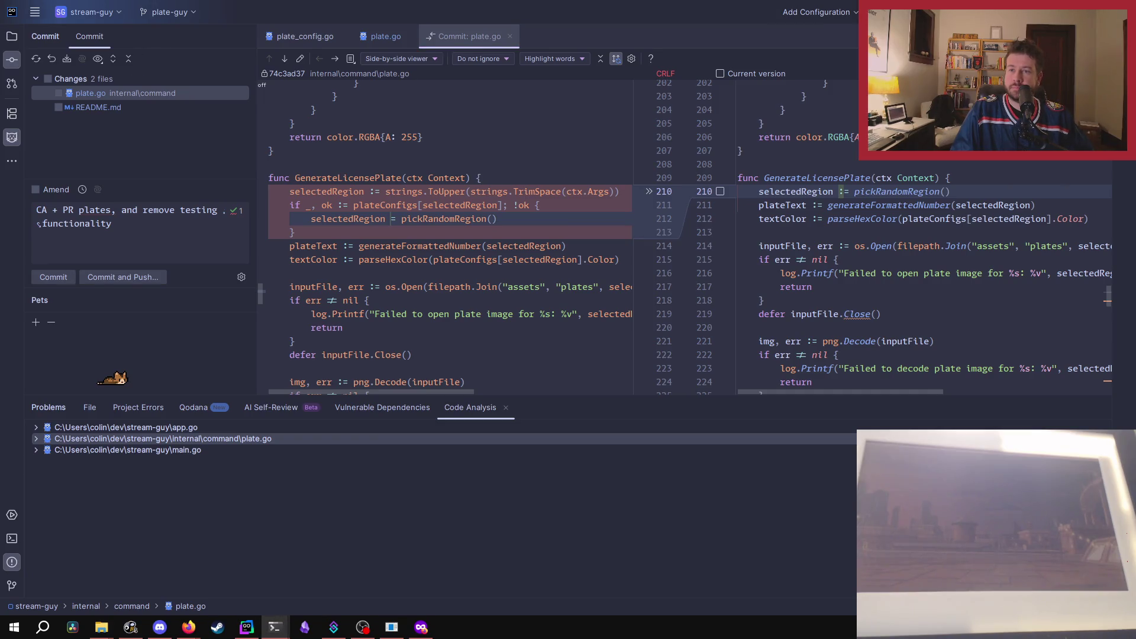
Include all changed files and enter the commit message 'clean up the guy + adding information to README'.
left_click(48, 79)
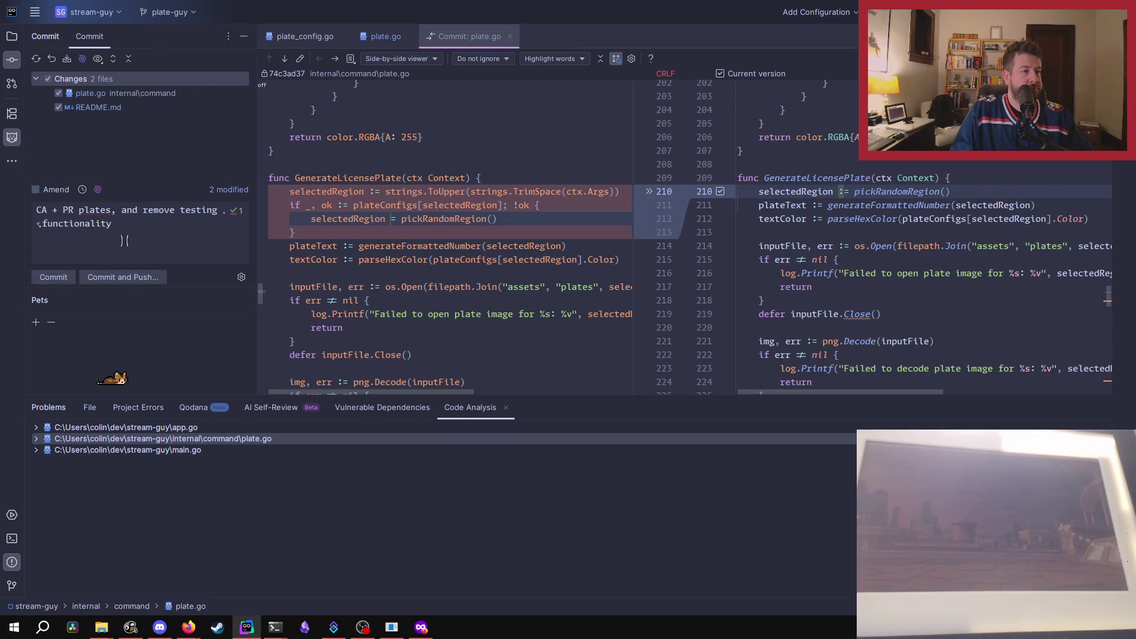
triple_click(128, 220)
key("BackSpace")
type("cl")
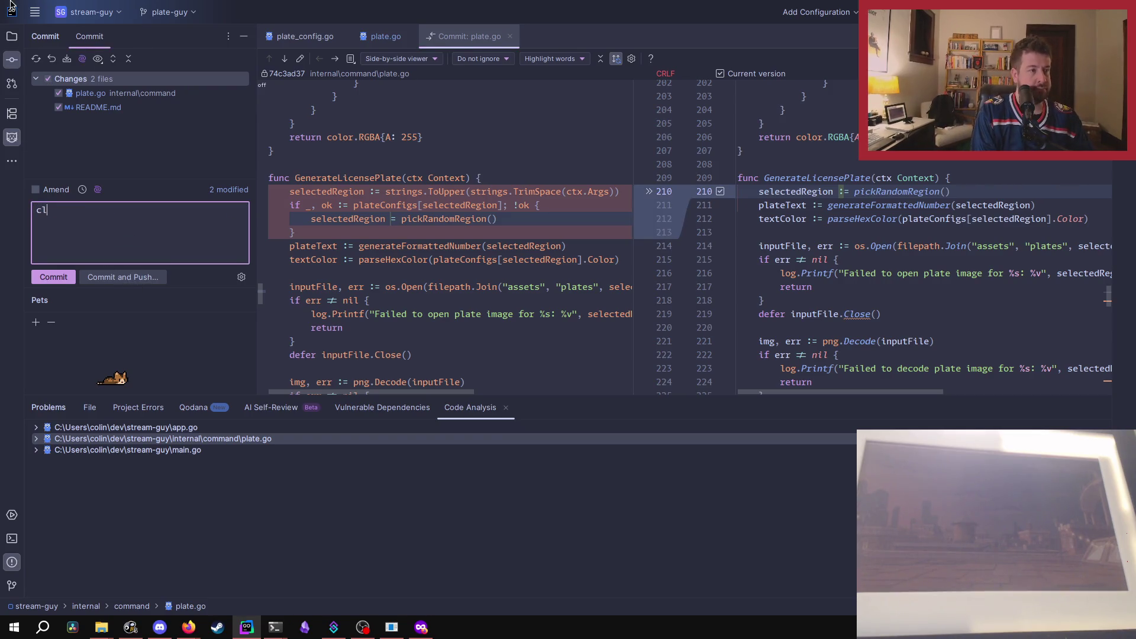
type("ean up the guy")
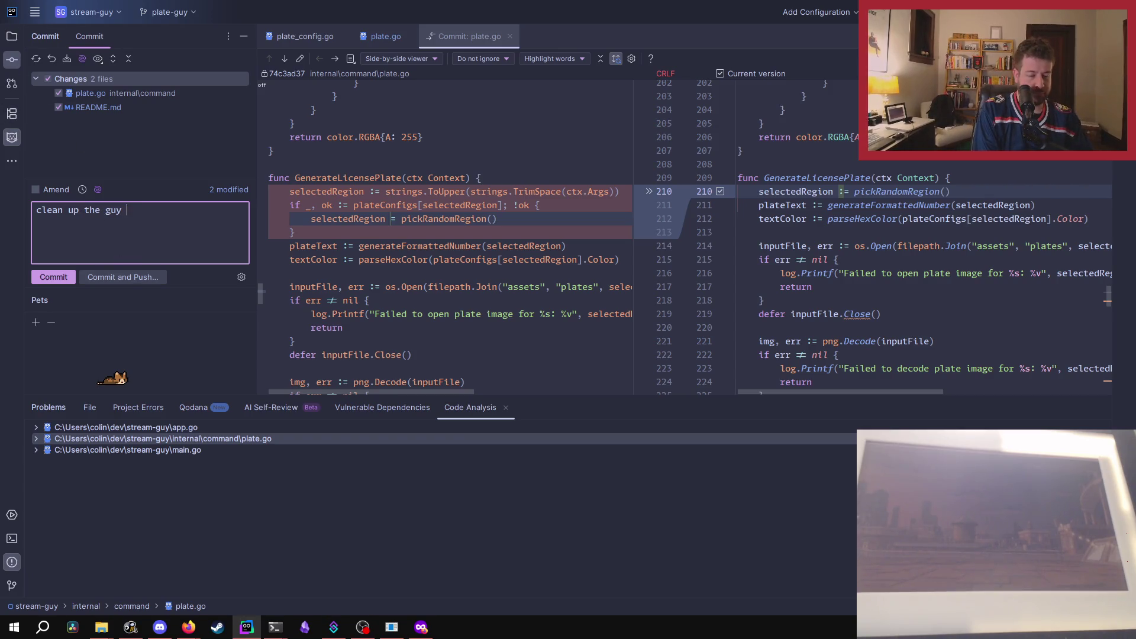
type("adding readm")
key("BackSpace")
key("BackSpace")
key("BackSpace")
key("BackSpace")
key("BackSpace")
type("info")
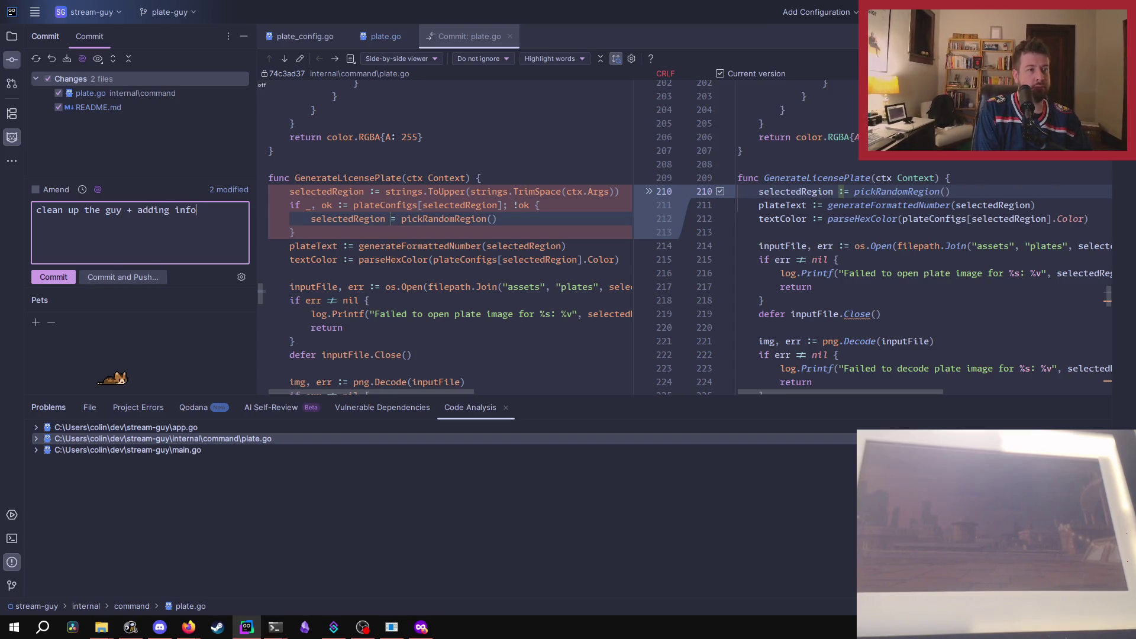
type("rmation to README")
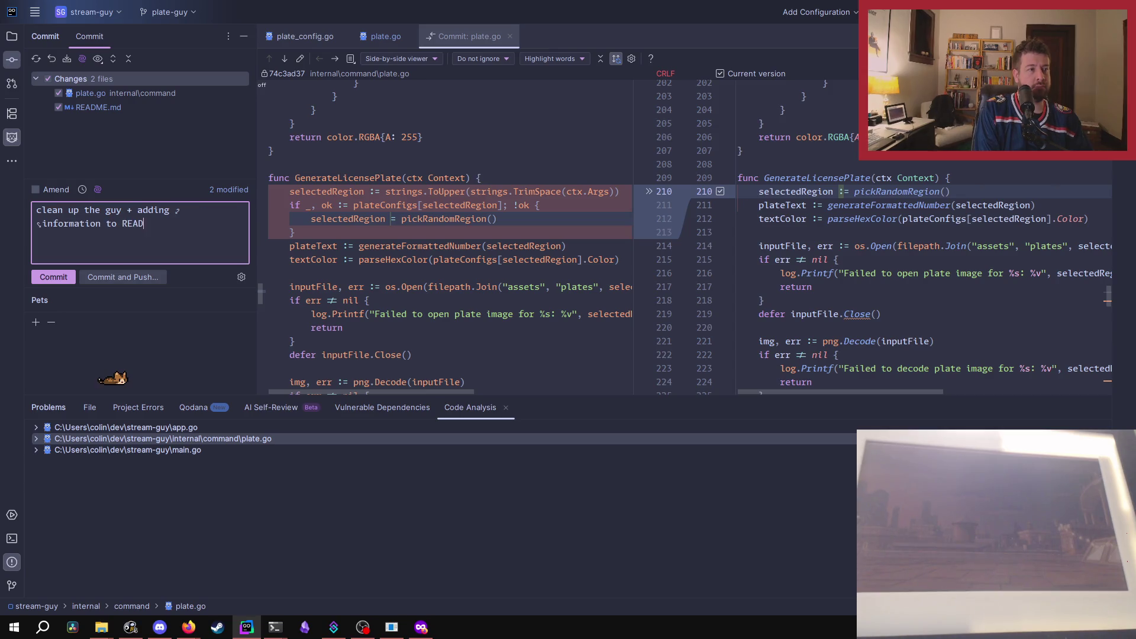
key("Escape")
Commit anyway despite the warnings and push the plate-guy branch.
left_click(120, 280)
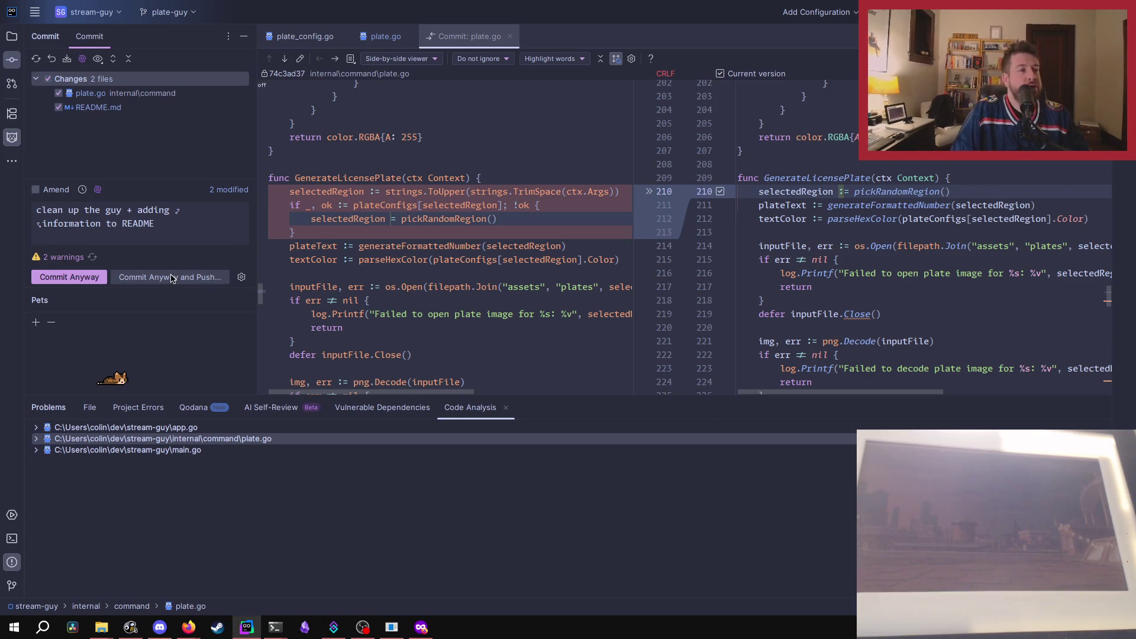
left_click(710, 464)
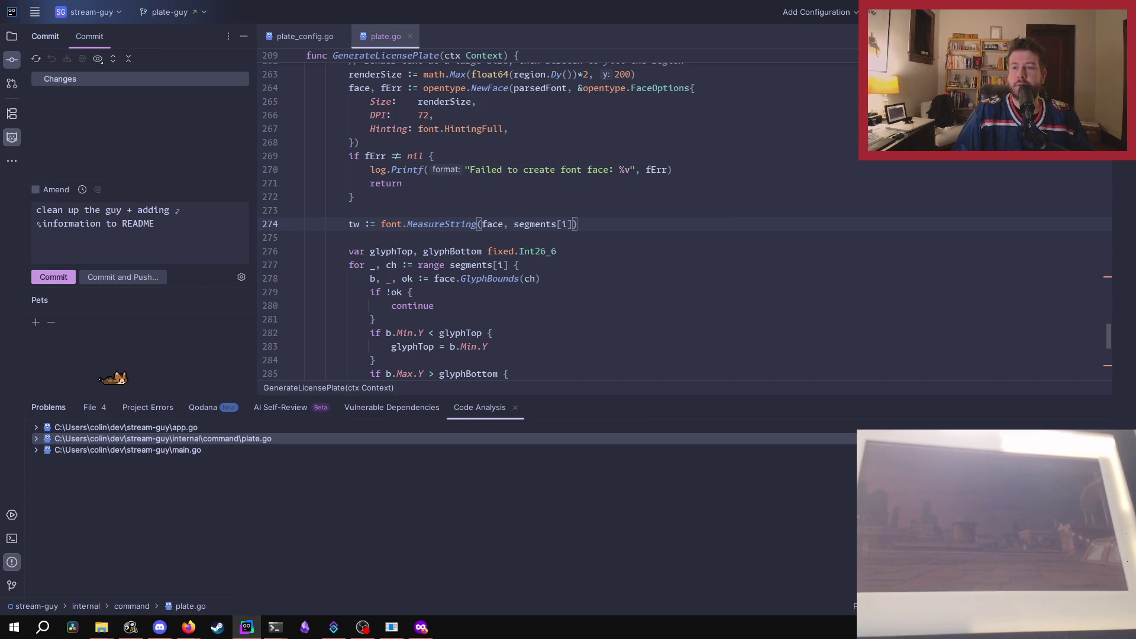
key("alt+Tab")
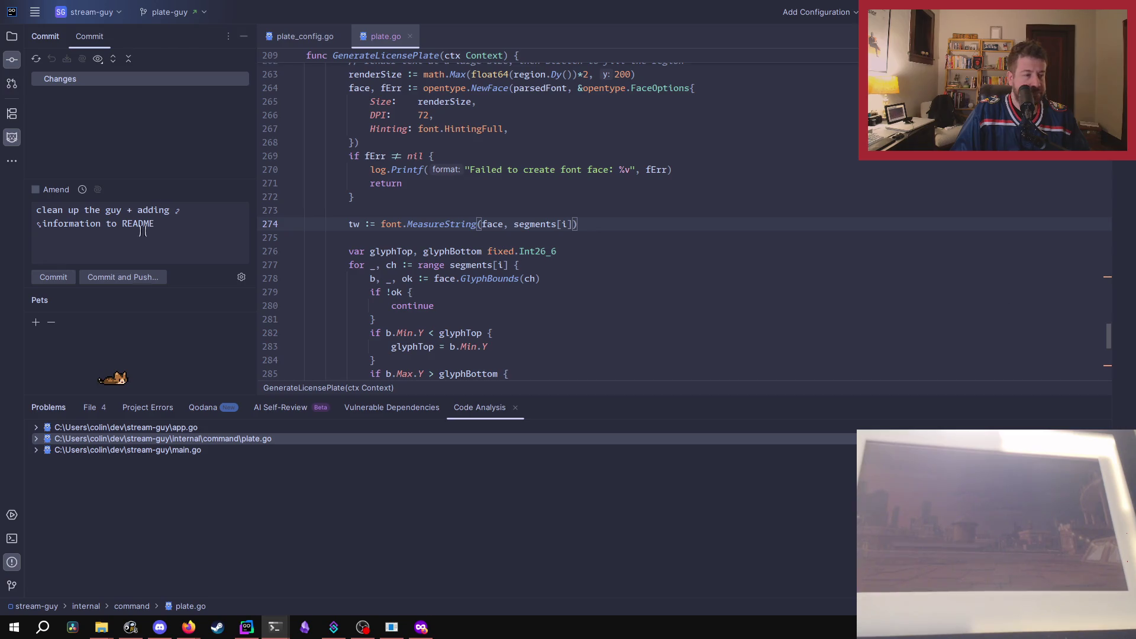
Reload the streamguy repository page and start a pull request from plate-guy.
mouse_move(197, 632)
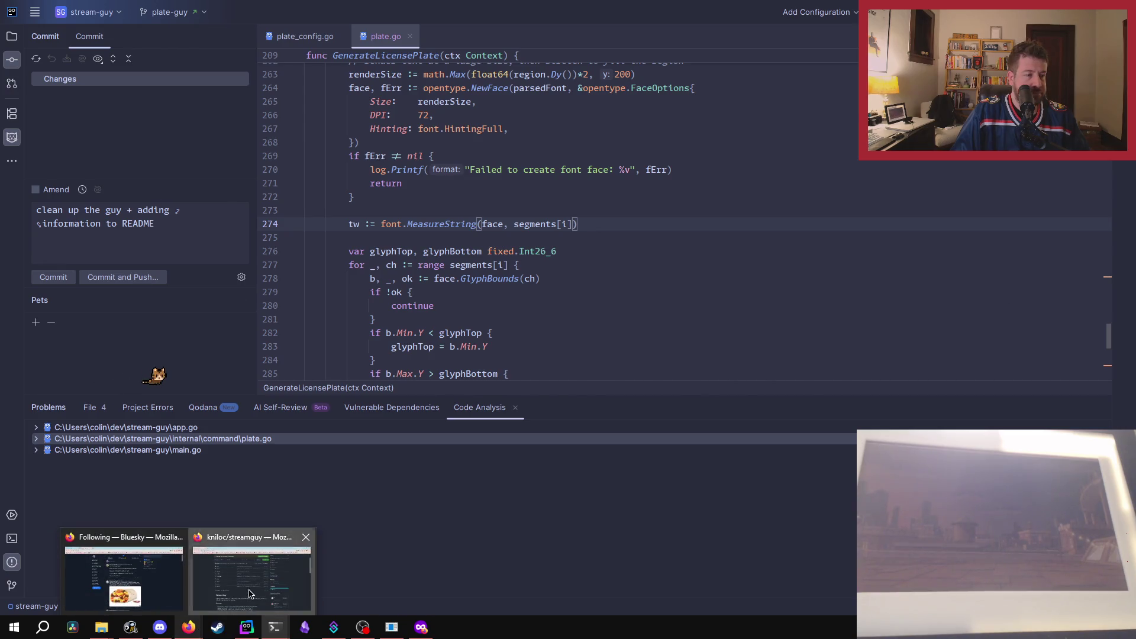
left_click(251, 574)
left_click(59, 42)
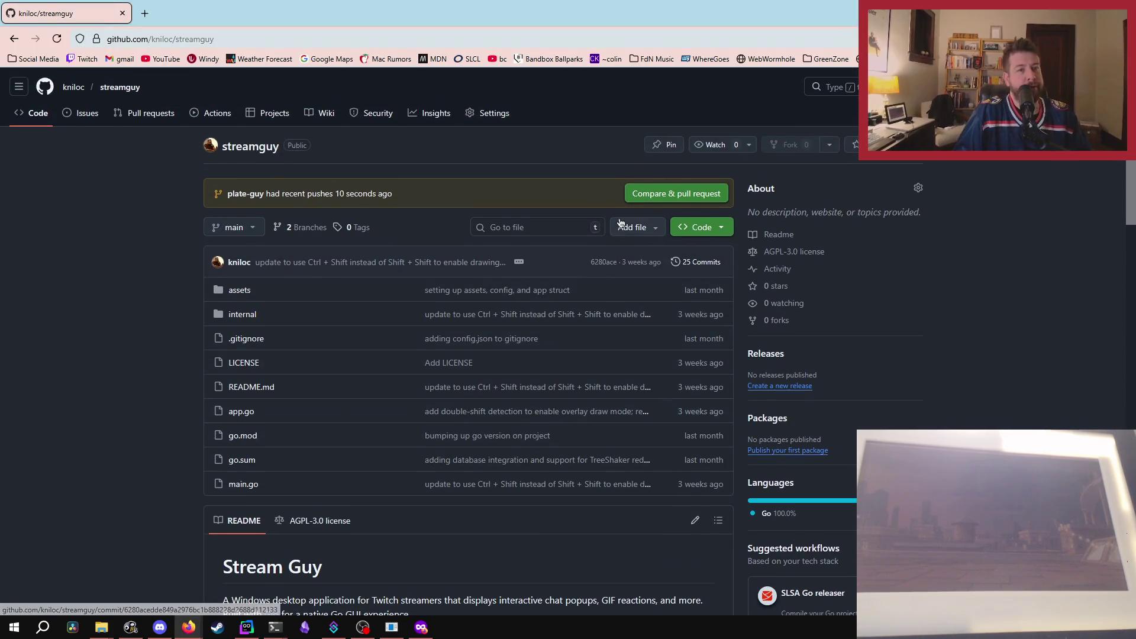
left_click(653, 196)
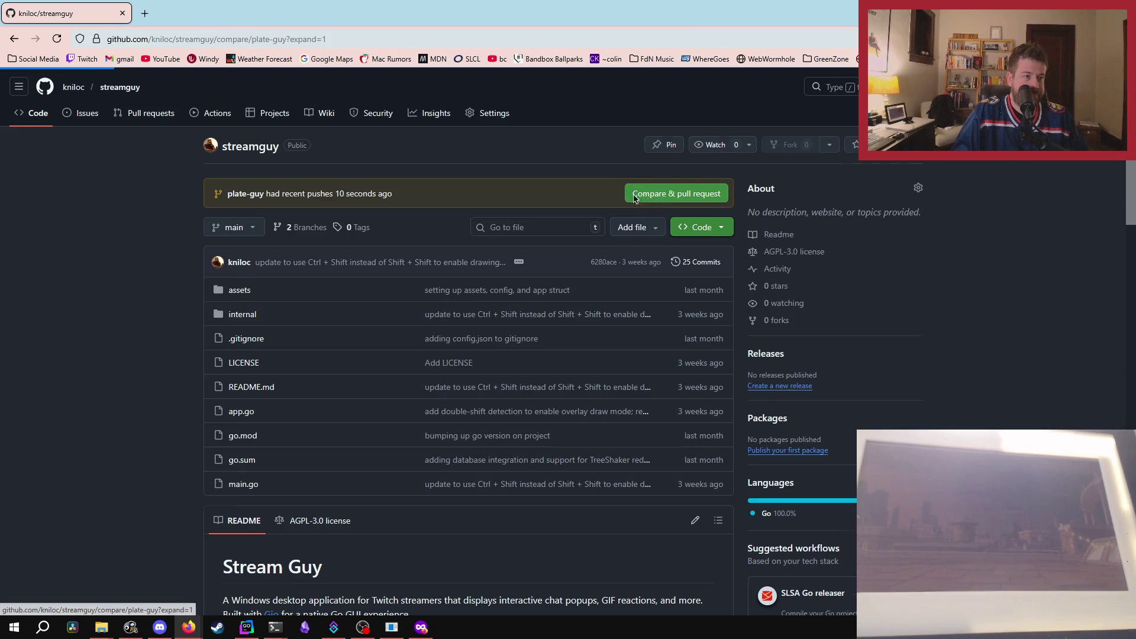
Title the pull request 'new feature: plate-guy' and create it.
triple_click(328, 262)
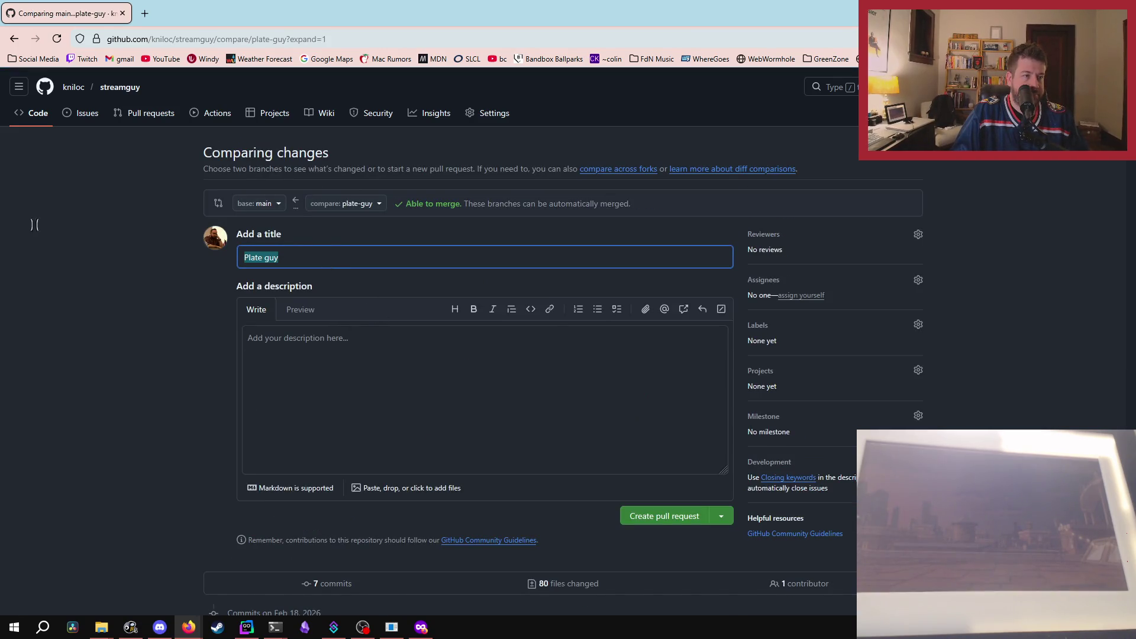
type("Plate-/G")
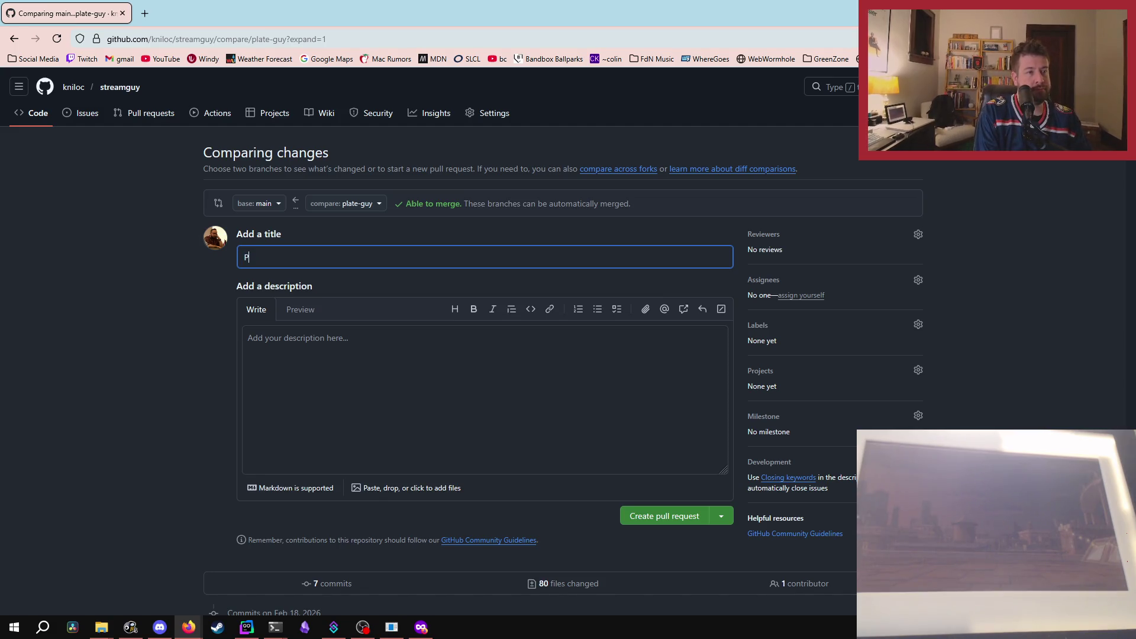
key("BackSpace")
key("BackSpace")
type("Guy")
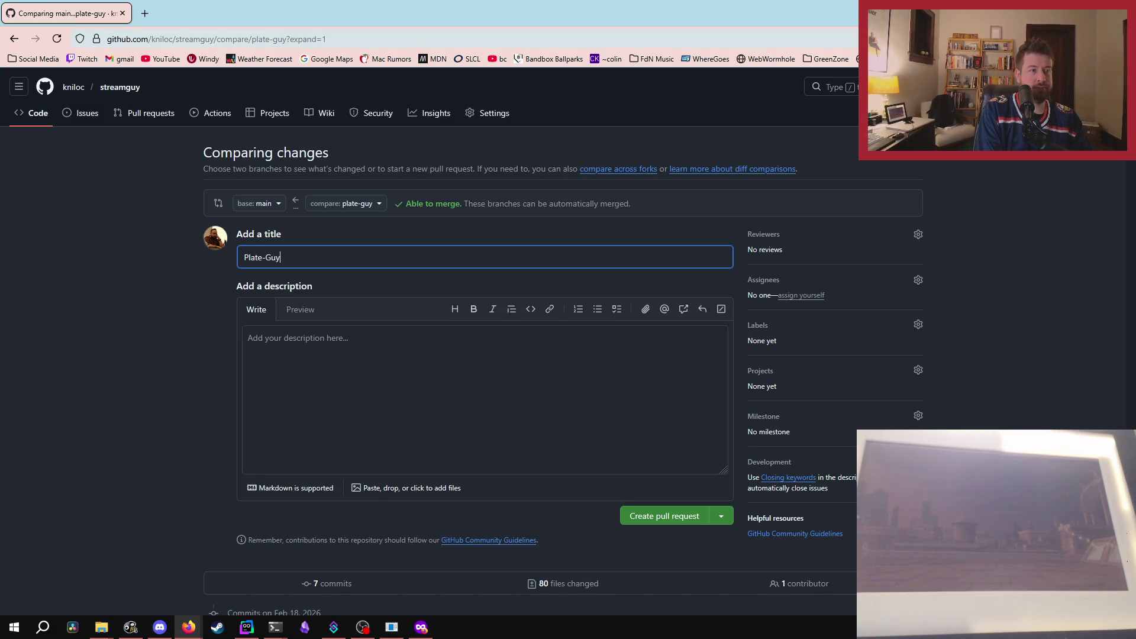
key("BackSpace")
key("BackSpace")
key("BackSpace")
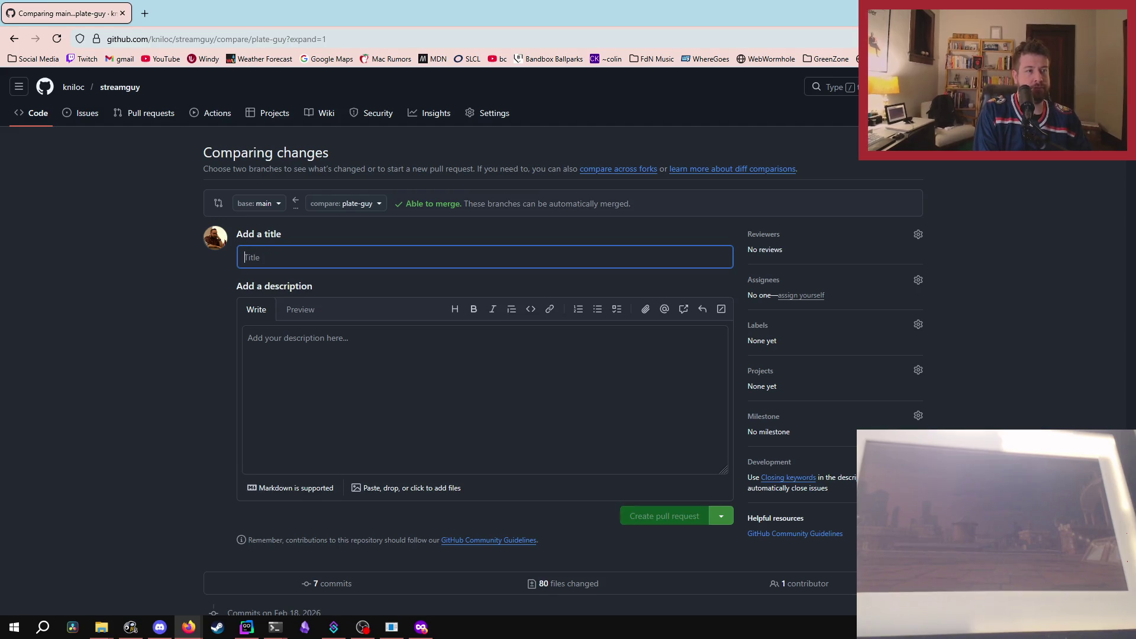
type("new feature: ")
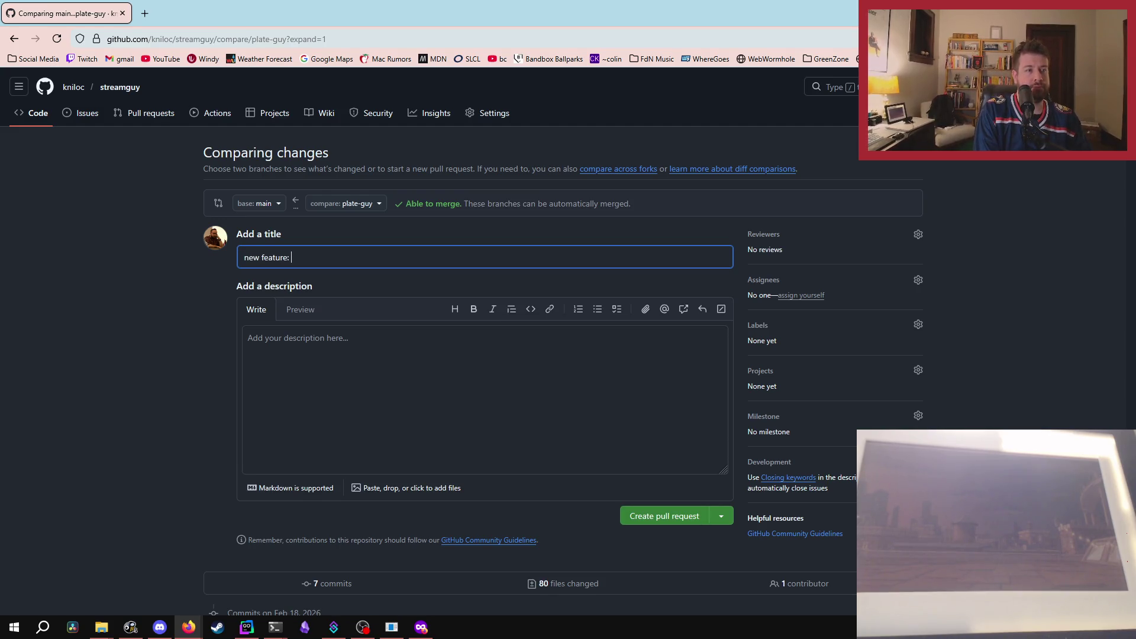
type("plate-guy")
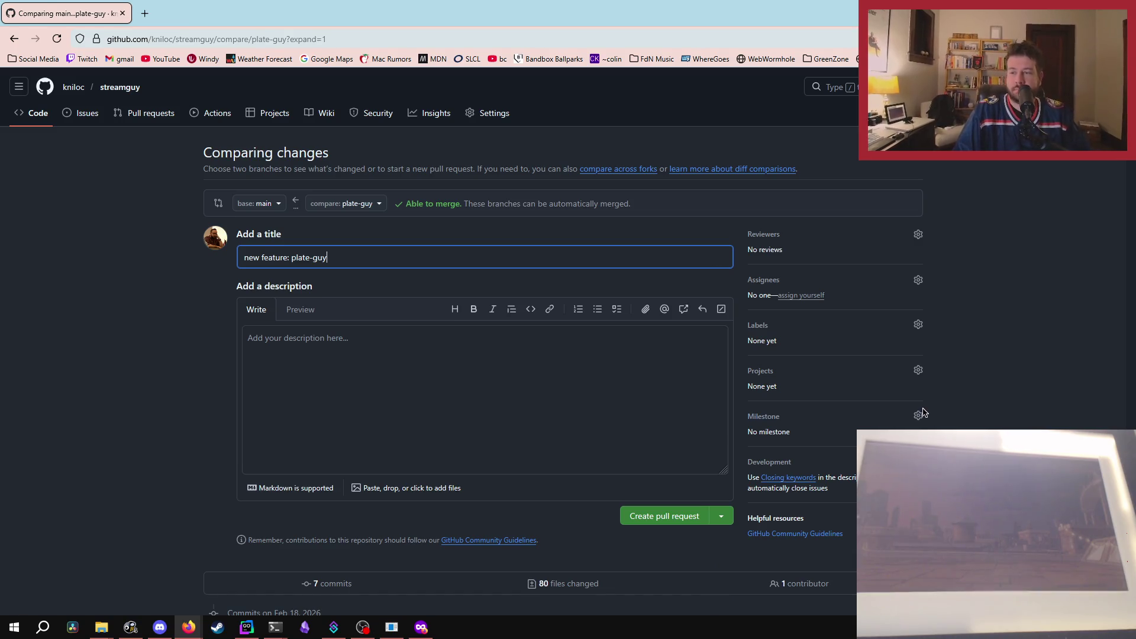
left_click(662, 516)
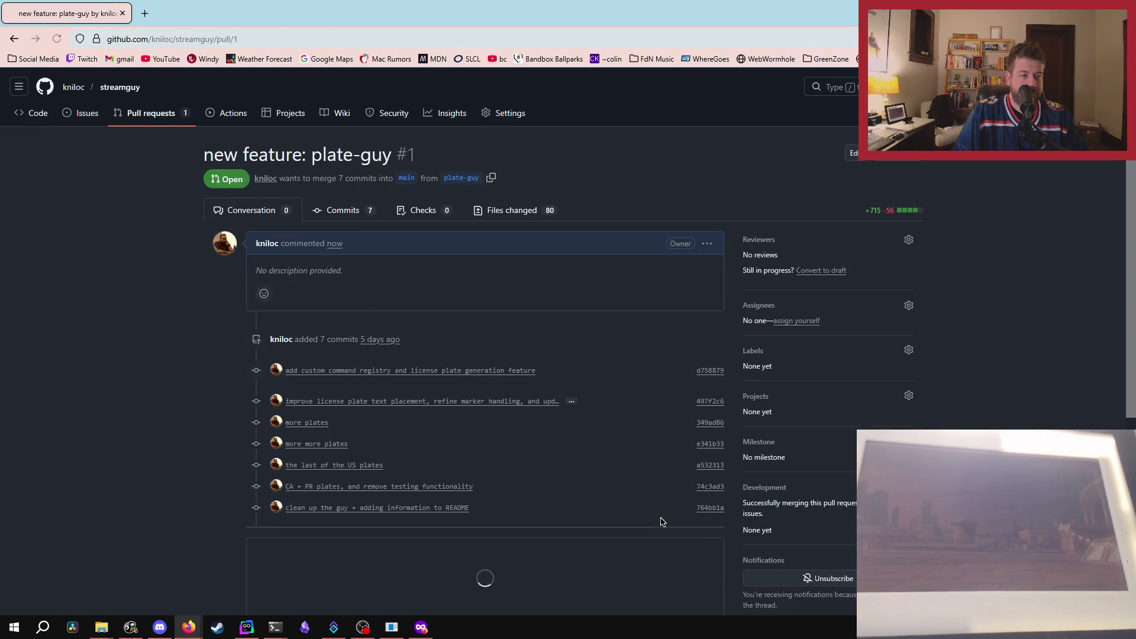
Merge pull request #1 into main, confirm it, and delete the plate-guy branch.
scroll(17, 372, "down", 3)
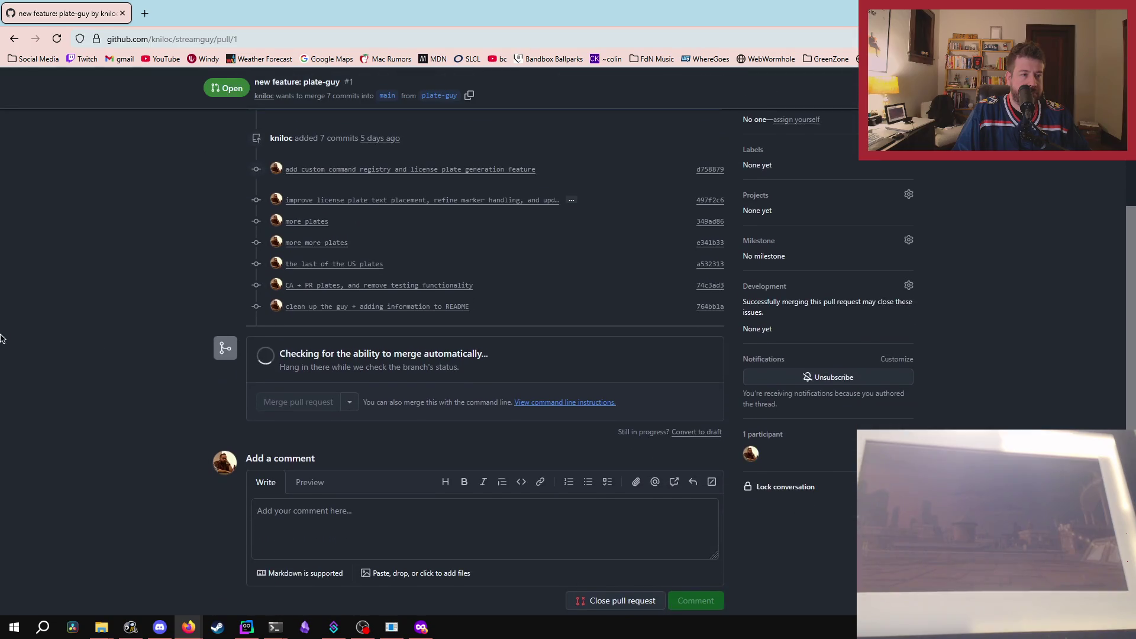
left_click(288, 409)
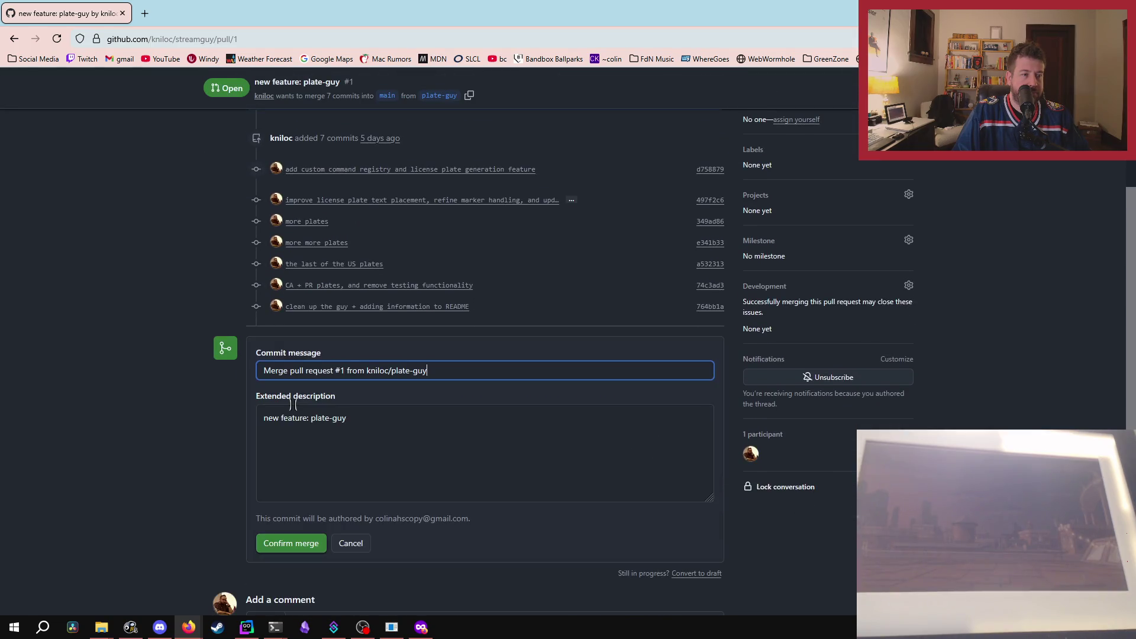
scroll(340, 422, "down", 3)
left_click(283, 350)
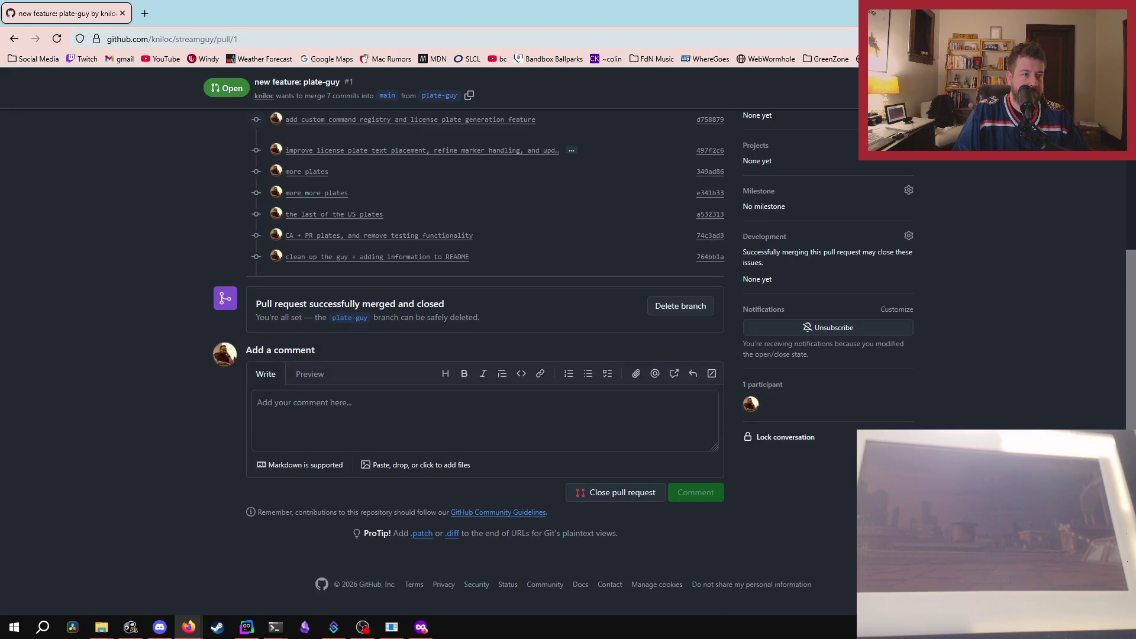
left_click(672, 349)
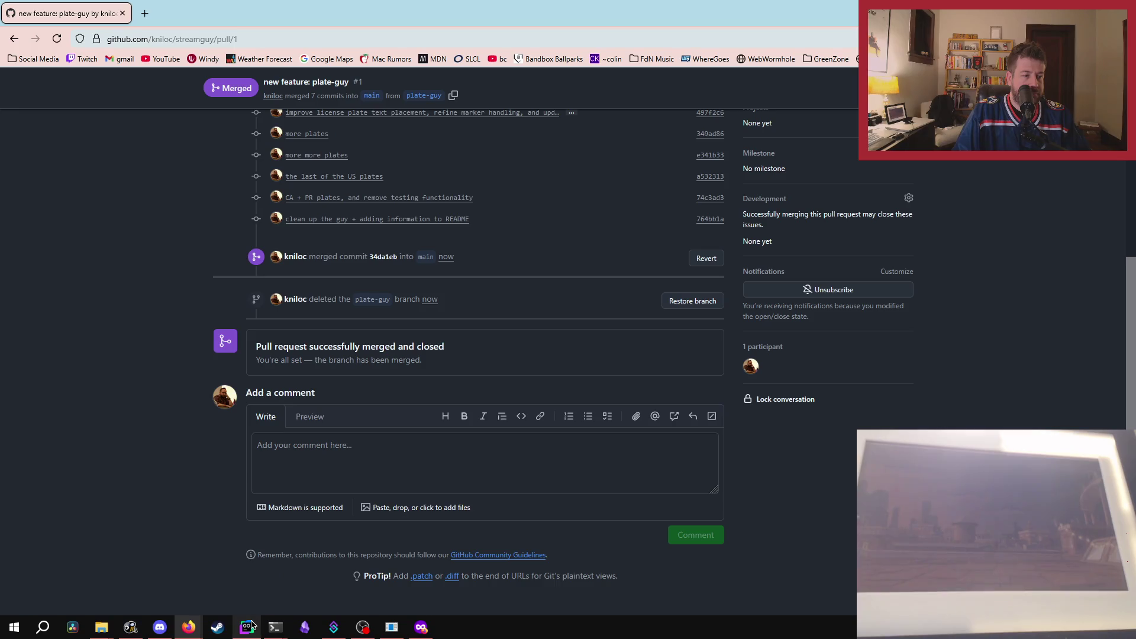
mouse_move(247, 627)
left_click(248, 592)
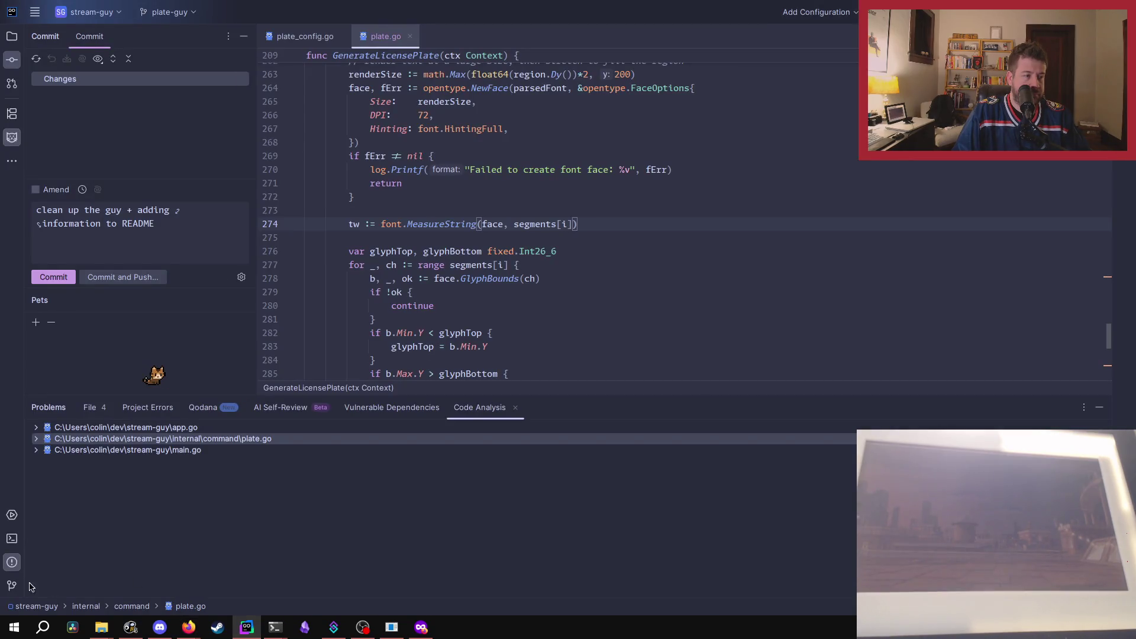
Check out the local main branch from the Git log.
left_click(11, 585)
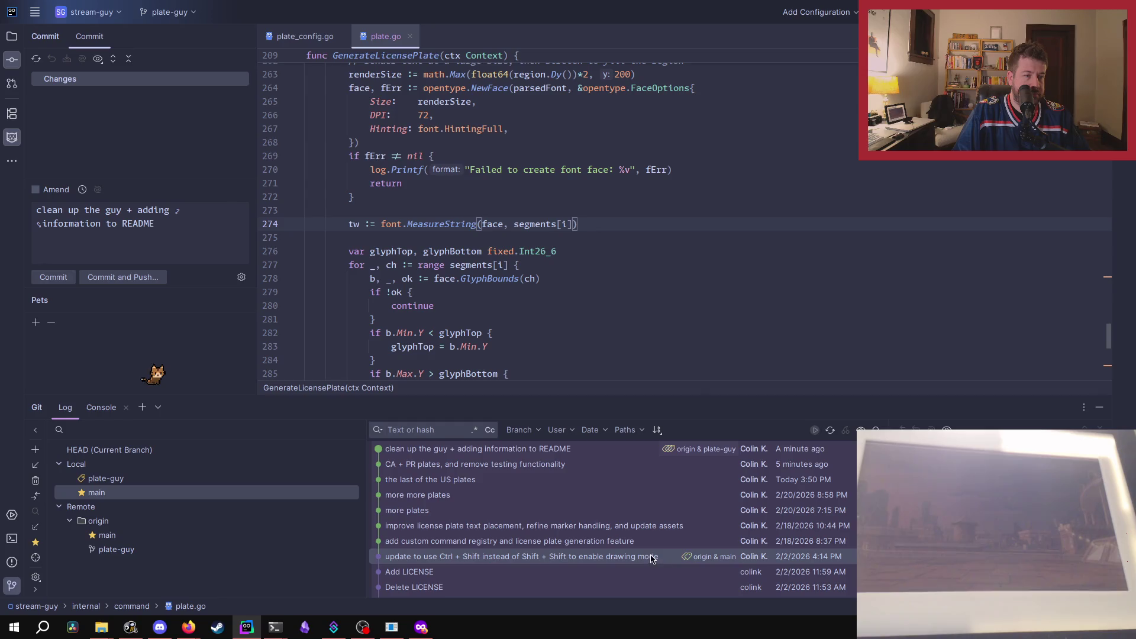
right_click(97, 494)
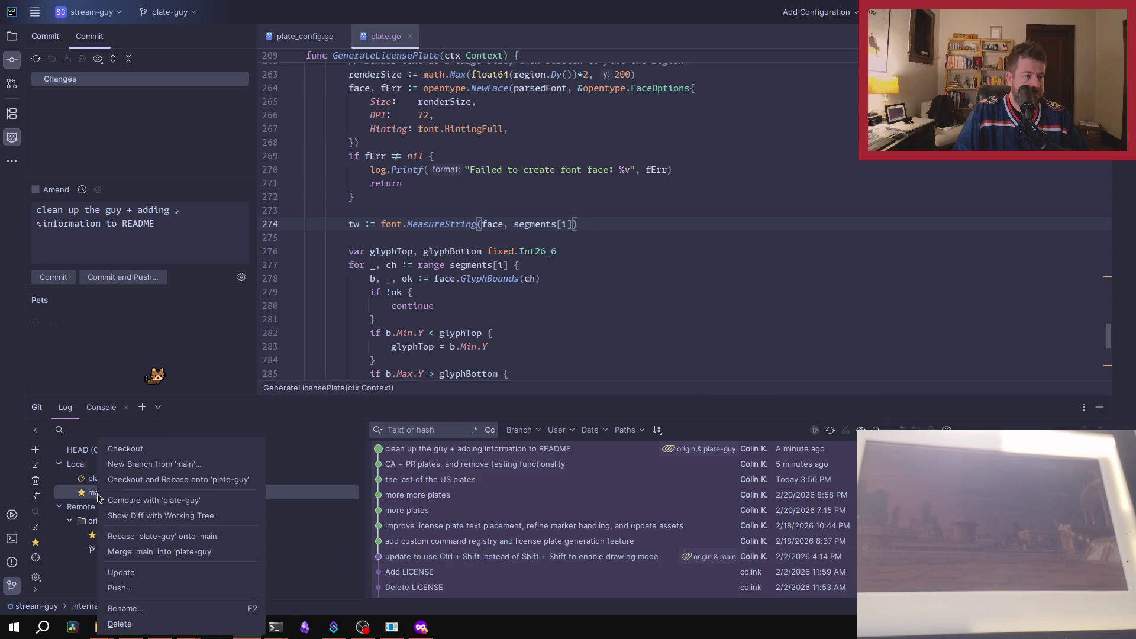
left_click(121, 448)
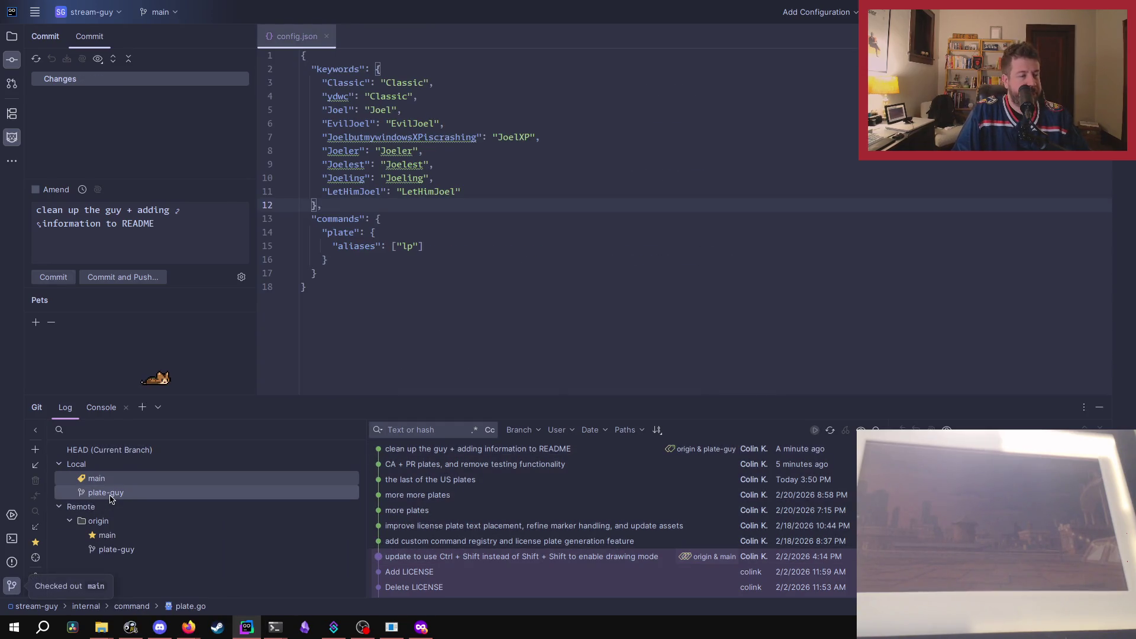
Delete the local plate-guy branch and pull the merged changes into main.
right_click(109, 494)
left_click(136, 626)
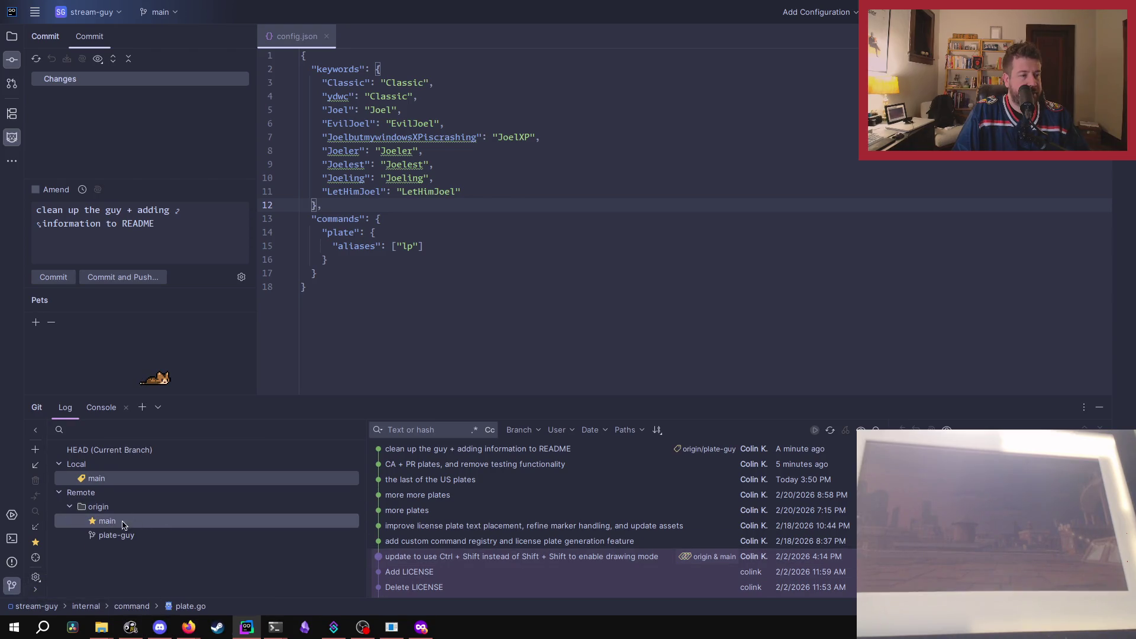
left_click(38, 466)
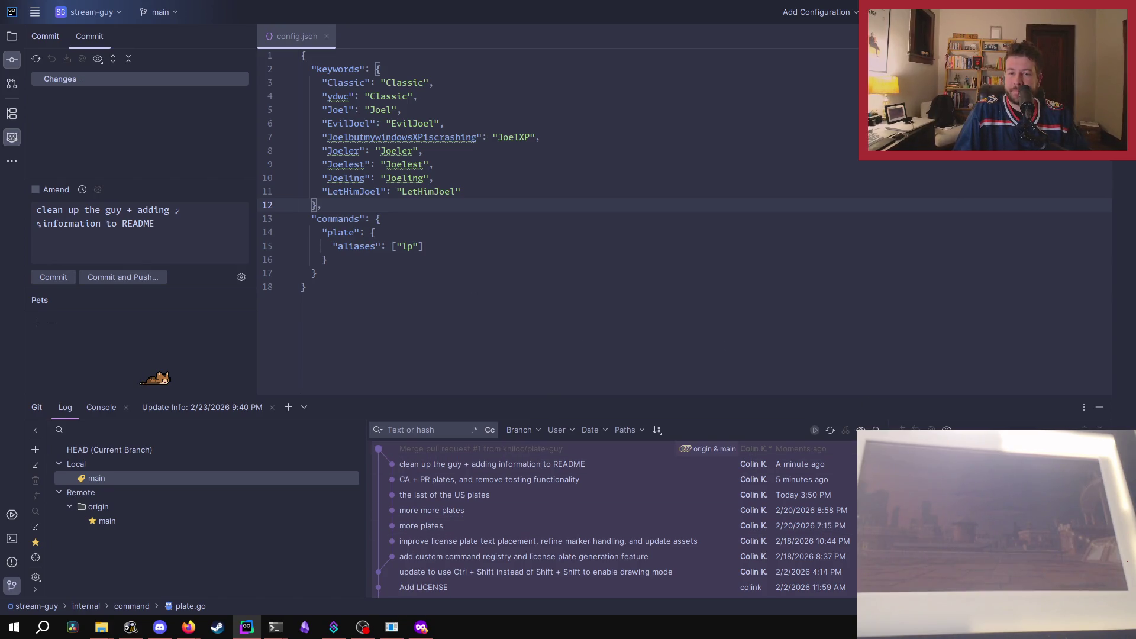
left_click(11, 36)
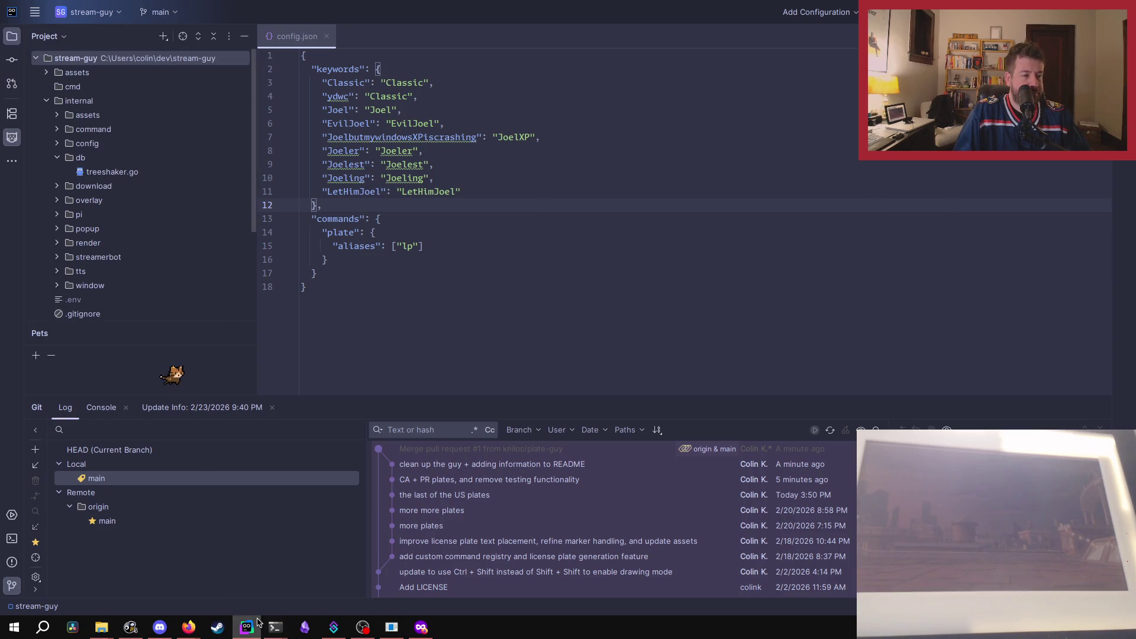
Bring forward the PowerShell session running Stream Guy and minimize its status window.
mouse_move(274, 629)
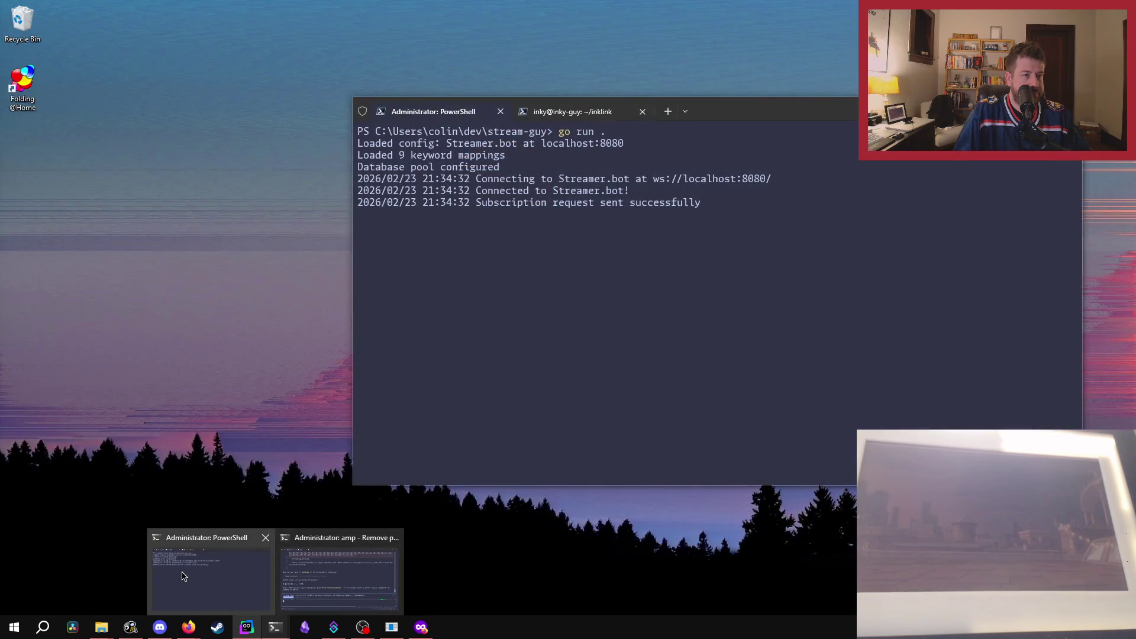
left_click(183, 576)
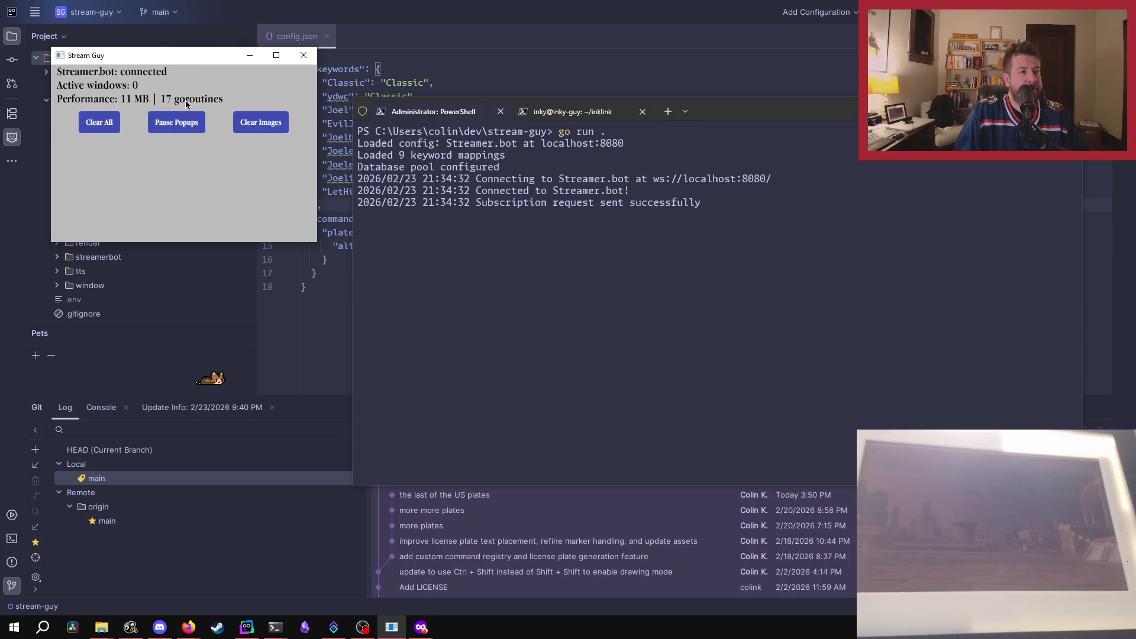
left_click(249, 55)
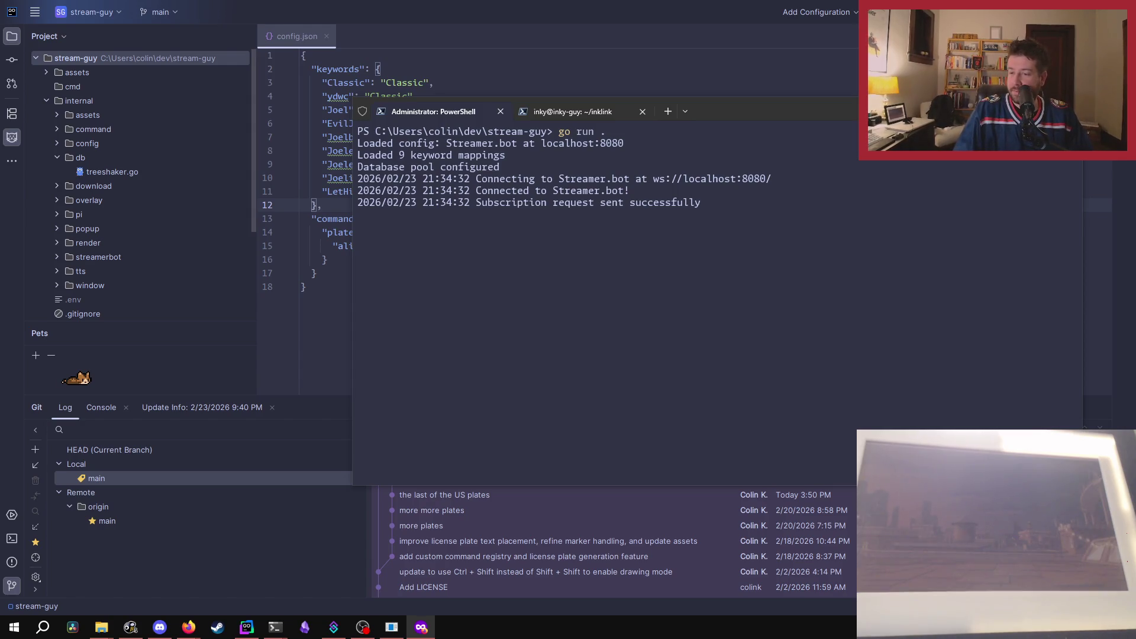
key("alt+Tab")
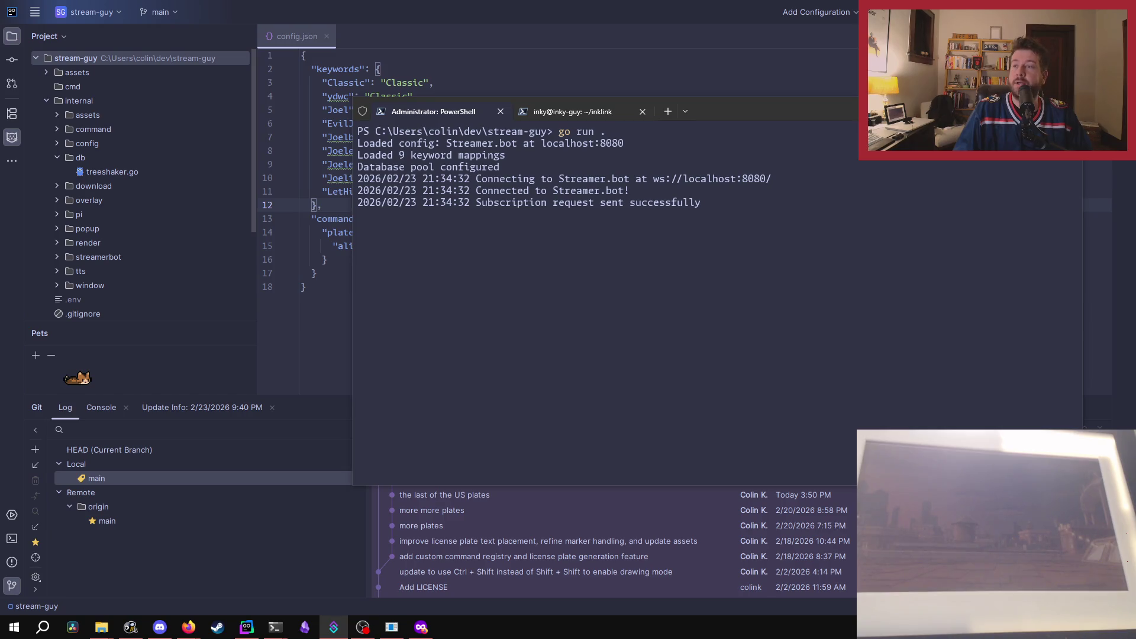
Move the docs-link chat popup to the screen centre, then close it.
key("alt+Tab")
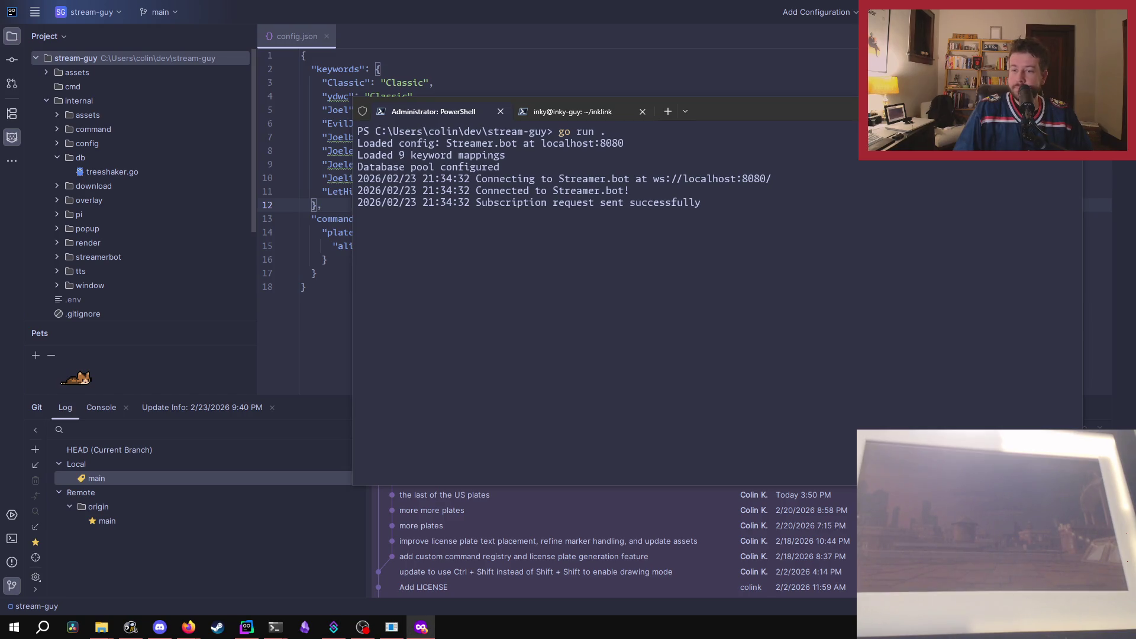
key("alt+Tab")
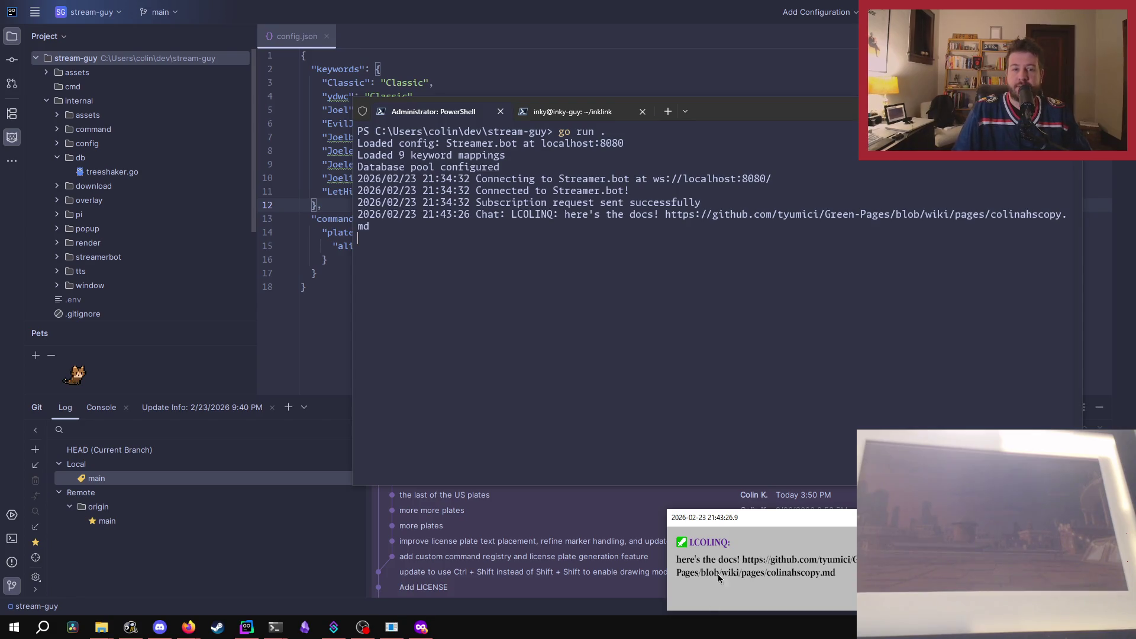
mouse_move(769, 524)
left_mouse_down()
mouse_move(709, 338)
mouse_move(680, 296)
left_mouse_up()
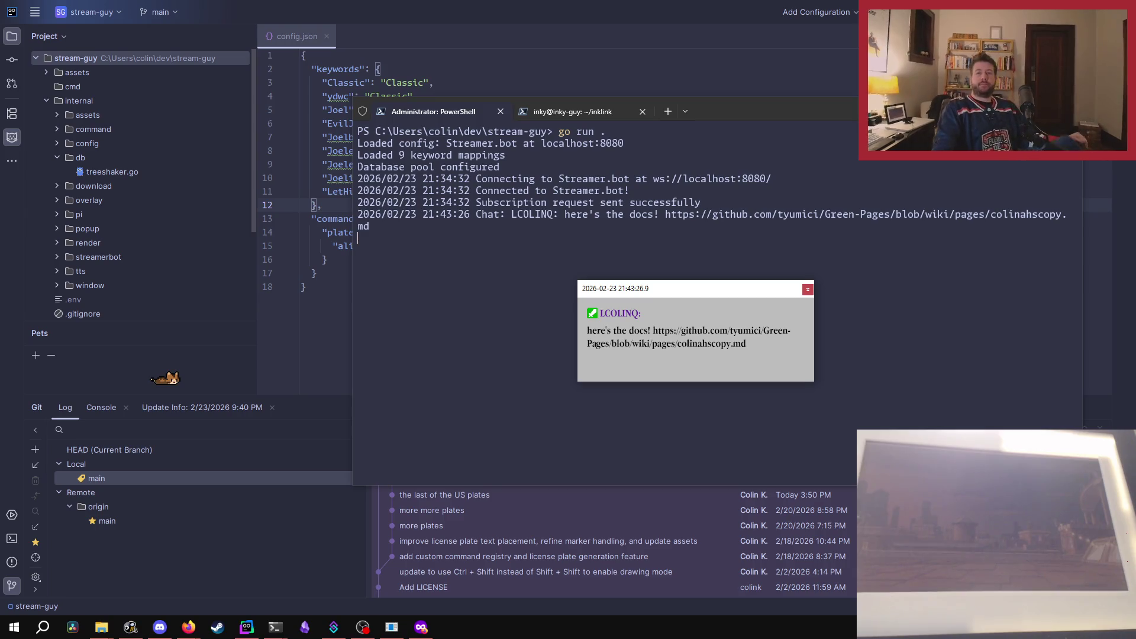
left_click(808, 290)
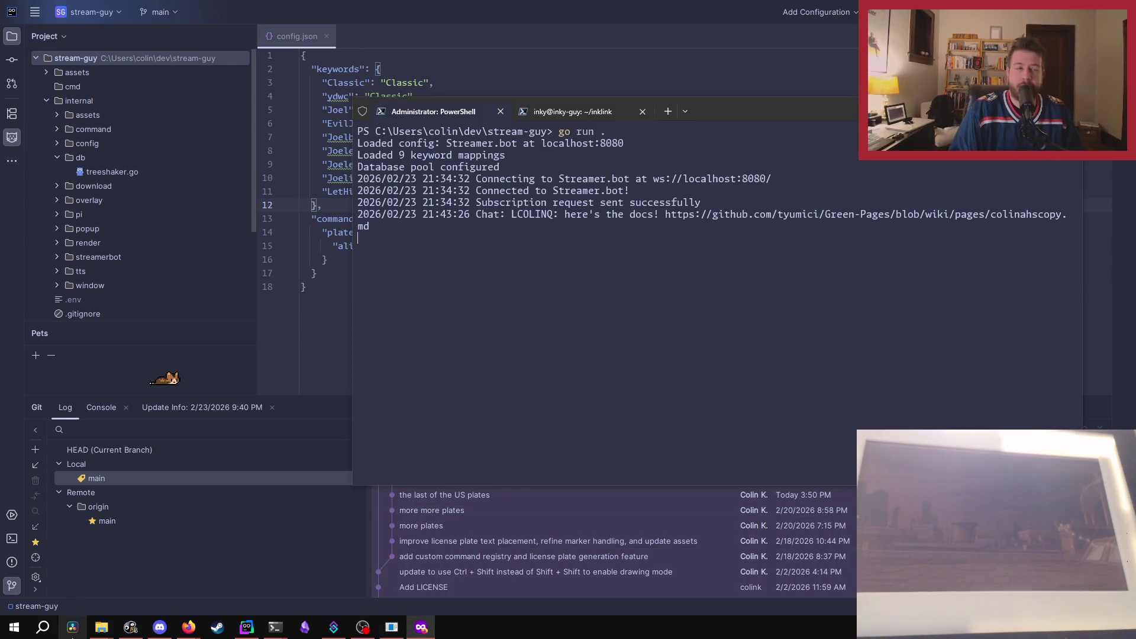
Bring Firefox forward and switch to the Green-Pages colinahscopy.md docs tab.
mouse_move(187, 626)
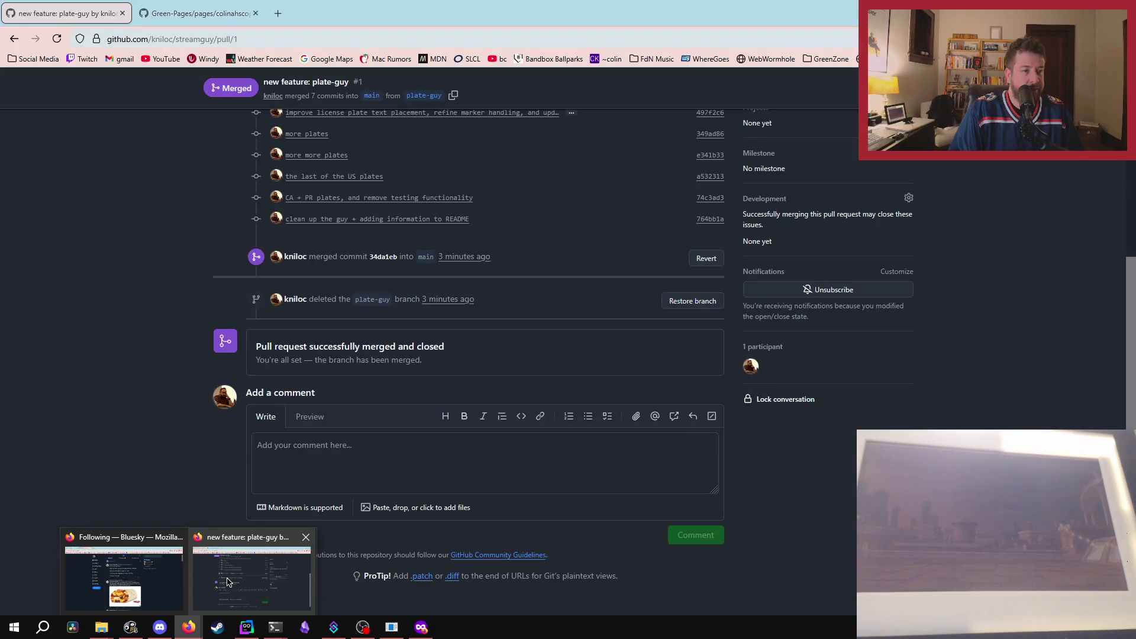
left_click(227, 581)
key("ctrl+Tab")
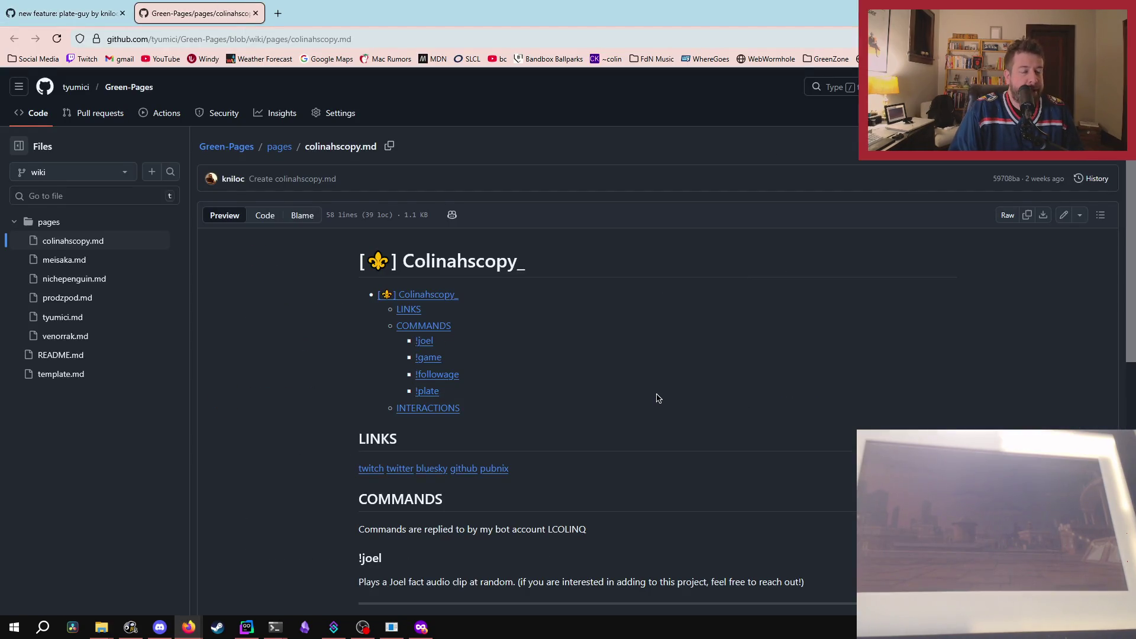
scroll(658, 397, "down", 3)
scroll(658, 398, "down", 2)
scroll(654, 398, "up", 2)
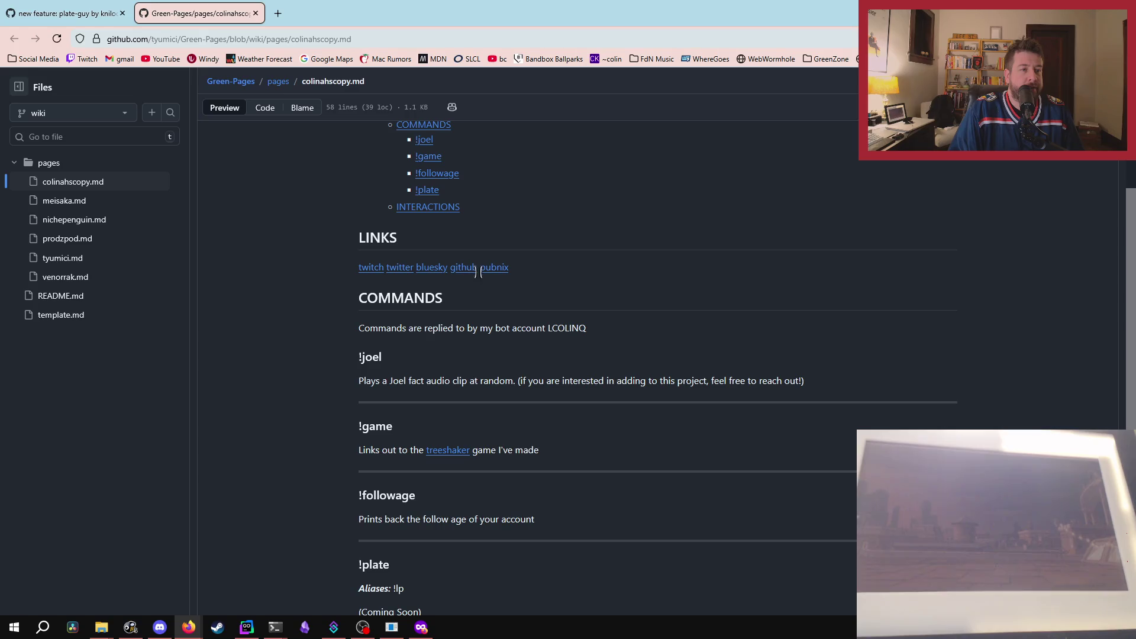
scroll(295, 320, "down", 2)
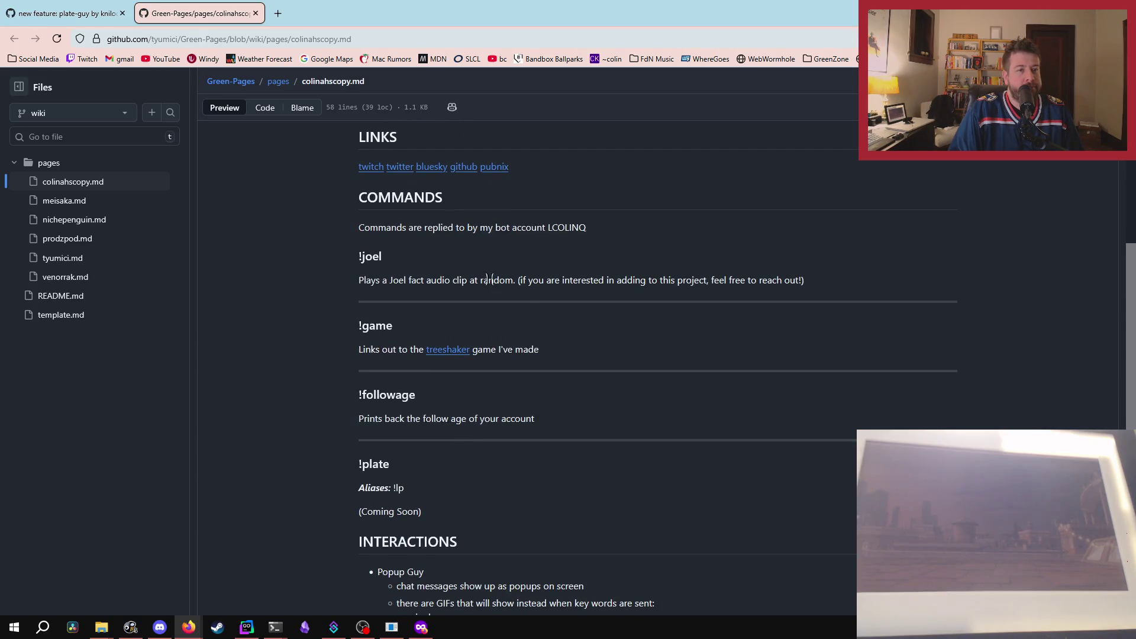
Highlight the note after the !joel description, then scroll through the !plate and Popup Guy entries.
left_click_drag(519, 280, 839, 274)
left_click(839, 273)
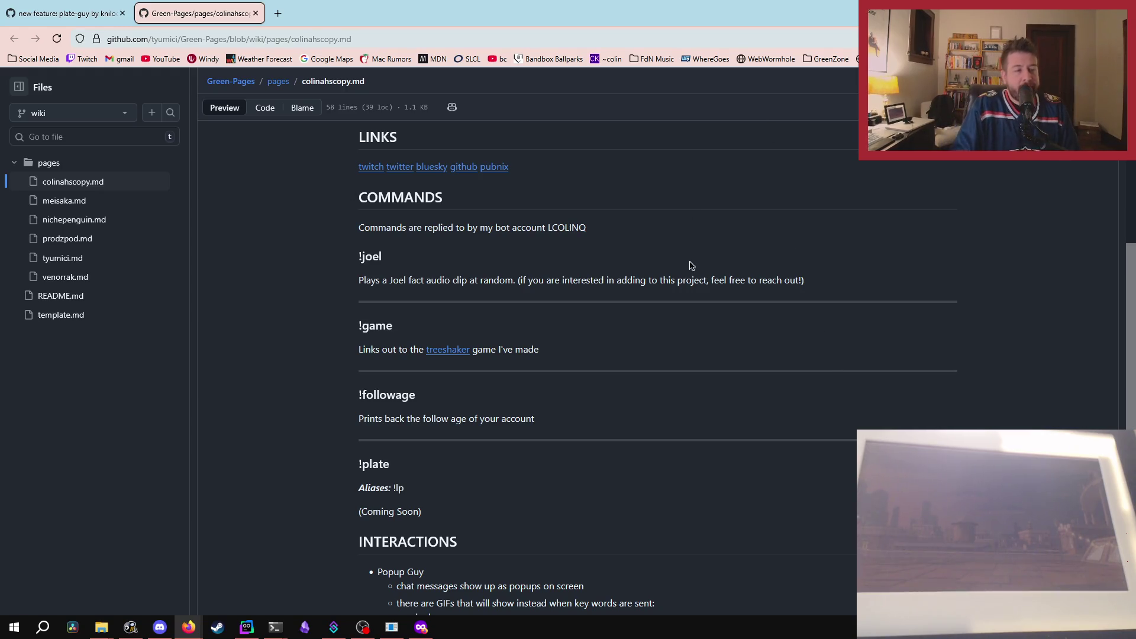
scroll(691, 268, "down", 2)
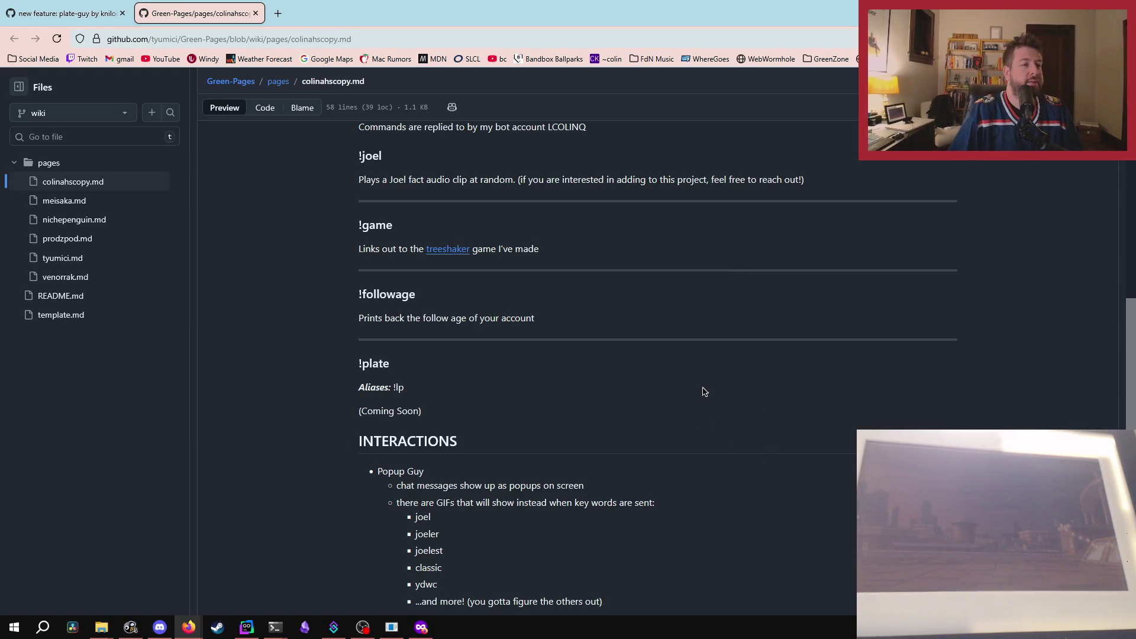
scroll(706, 392, "down", 1)
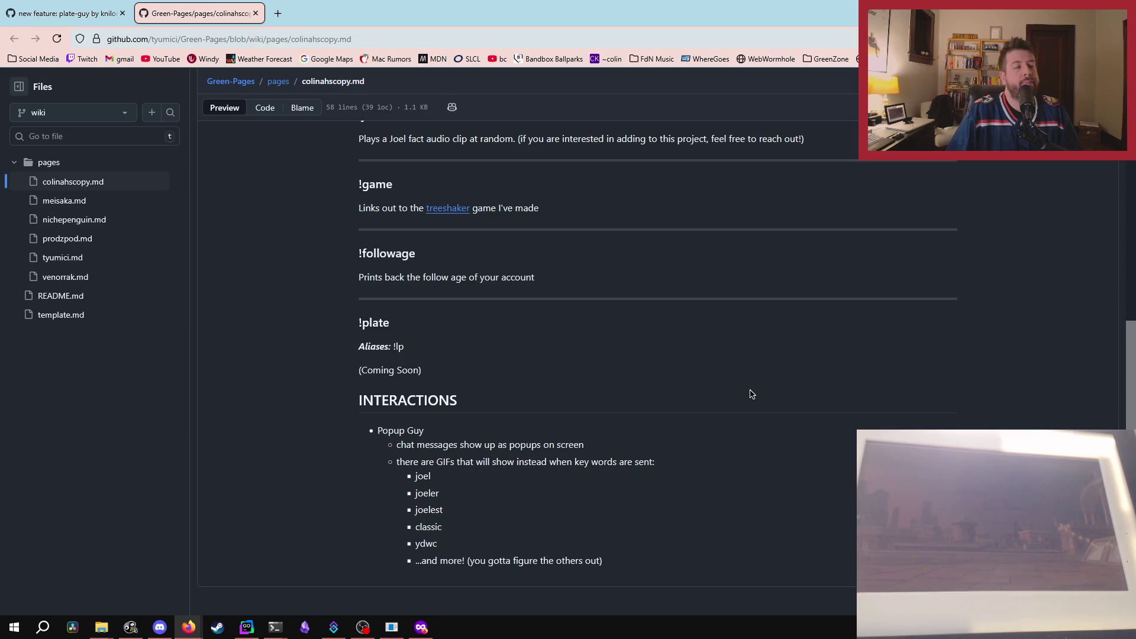
scroll(728, 424, "up", 2)
scroll(719, 423, "down", 2)
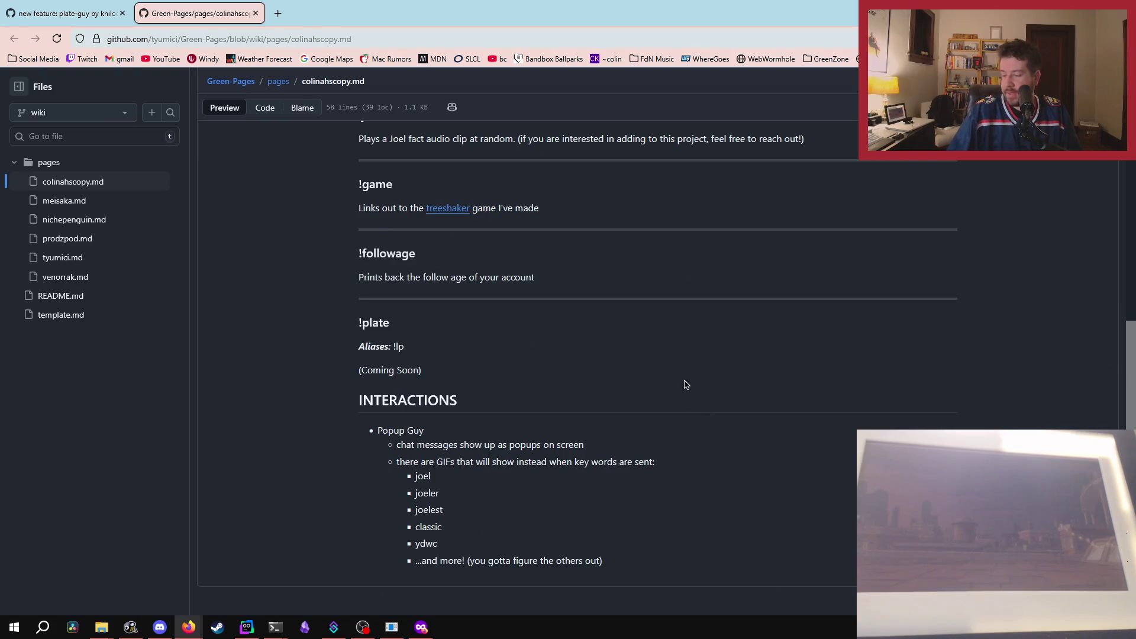